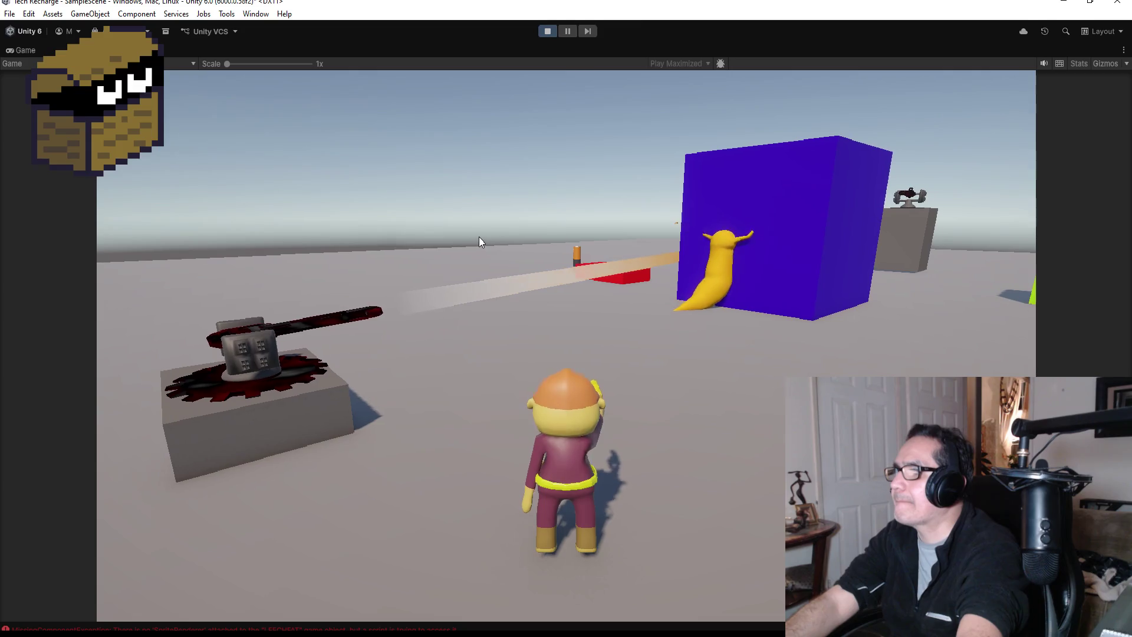
Turn the Game view camera right, then exit play mode back to scene editing
mouse_move(480, 235)
mouse_down()
mouse_move(597, 248)
mouse_move(575, 245)
mouse_move(571, 225)
mouse_up()
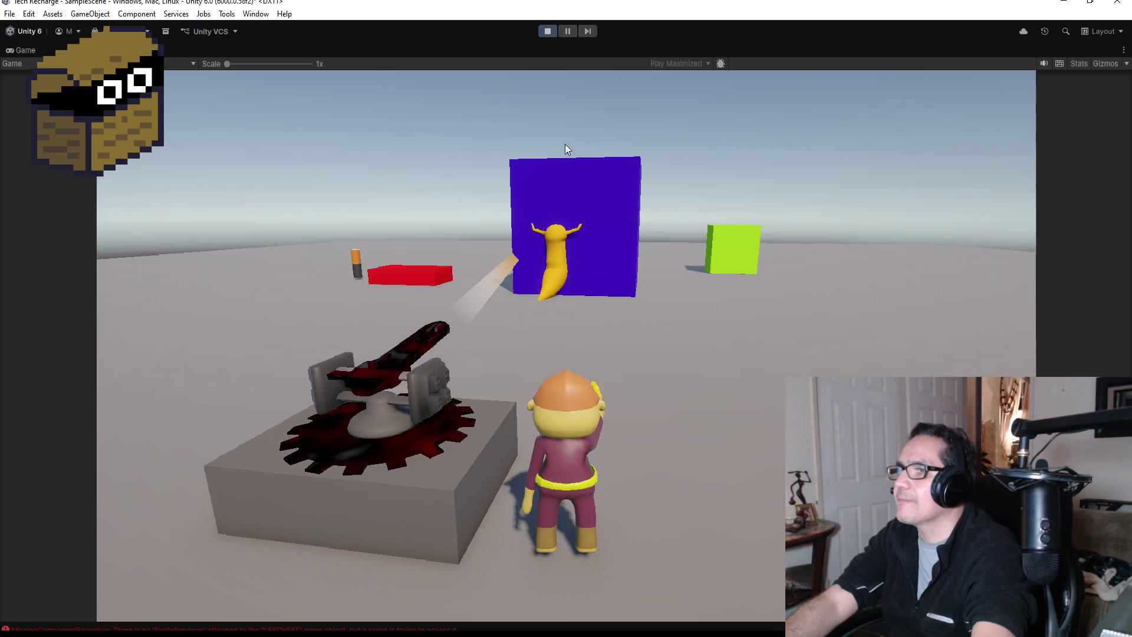
click(552, 34)
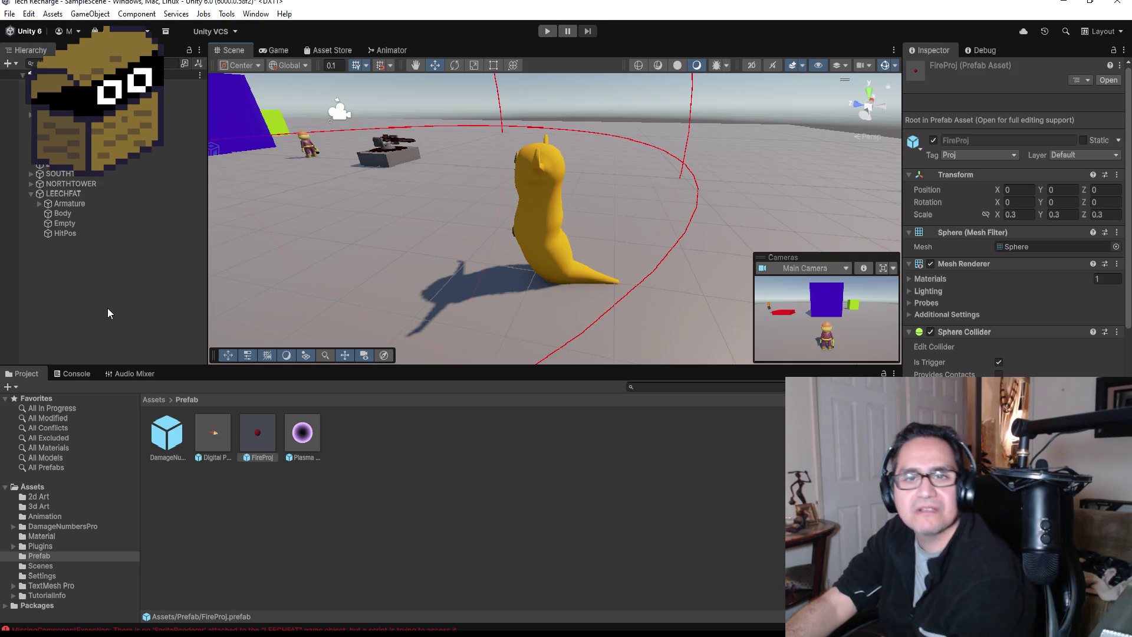
click(10, 13)
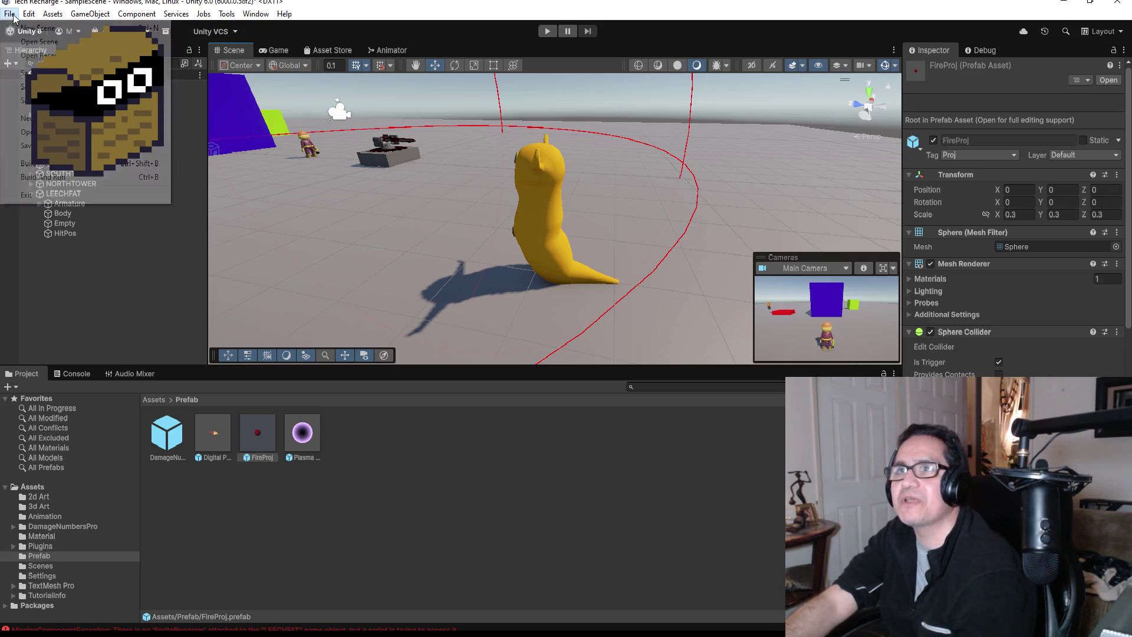
click(18, 73)
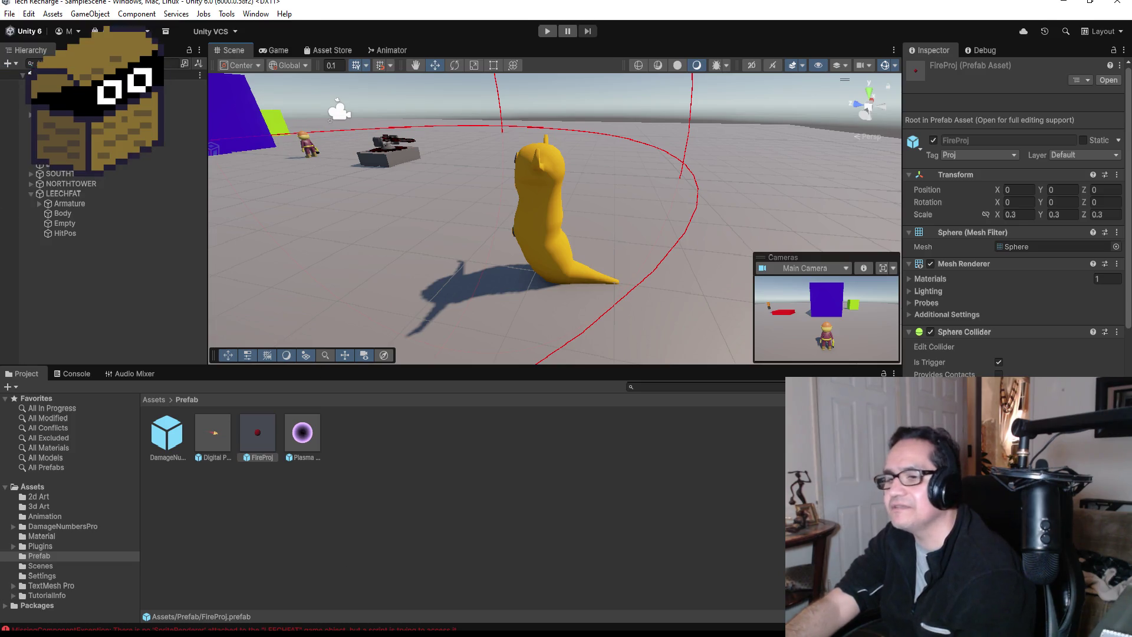
mouse_move(274, 634)
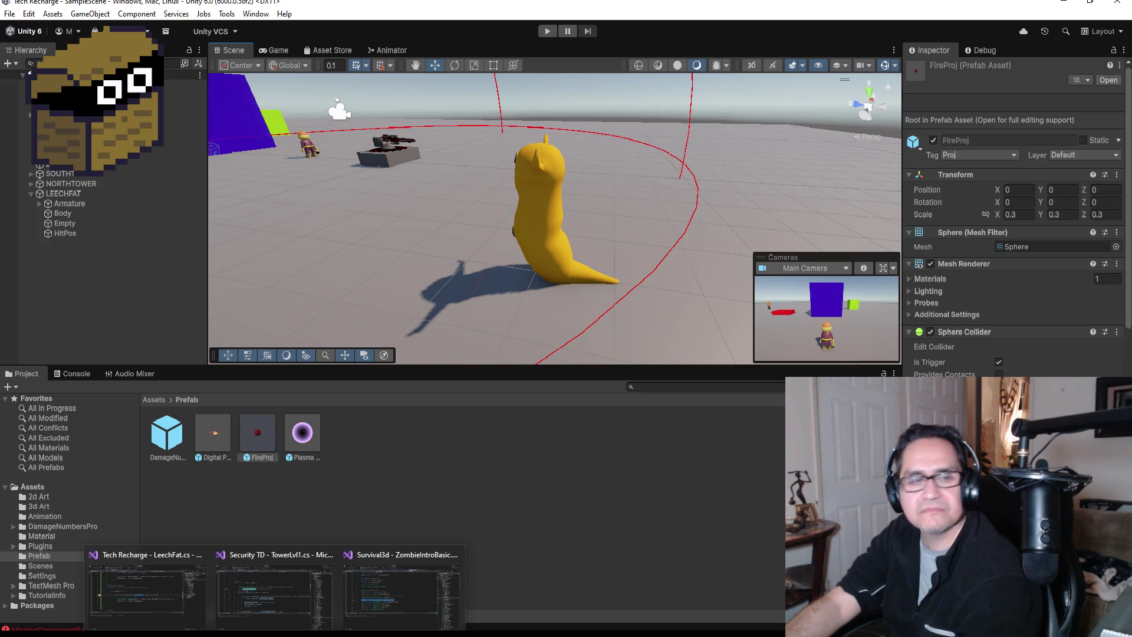
Add Debug.Log("test"); at the start of OnTriggerEnter's projectile branch in LeechFat.cs
click(173, 586)
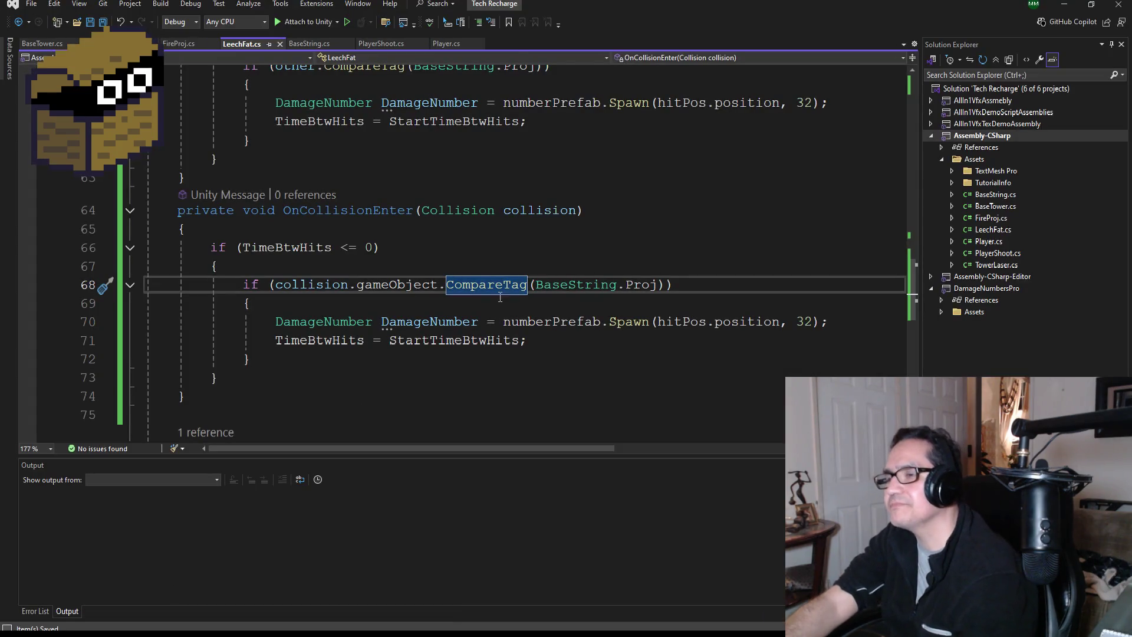
scroll(506, 337, down, 1)
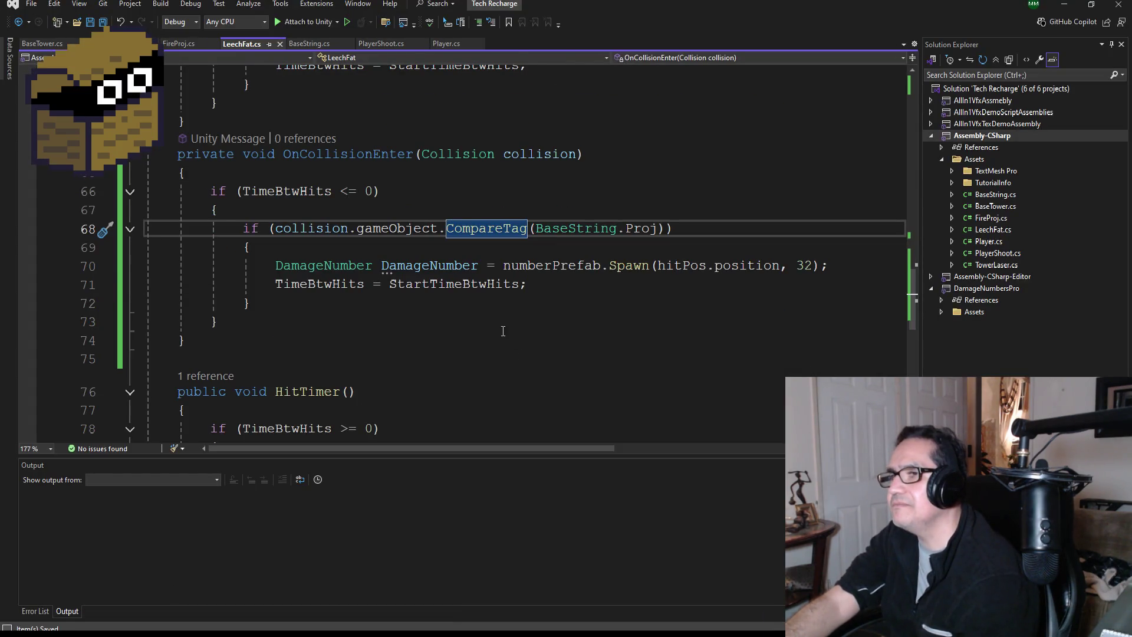
scroll(503, 331, up, 1)
scroll(345, 337, down, 3)
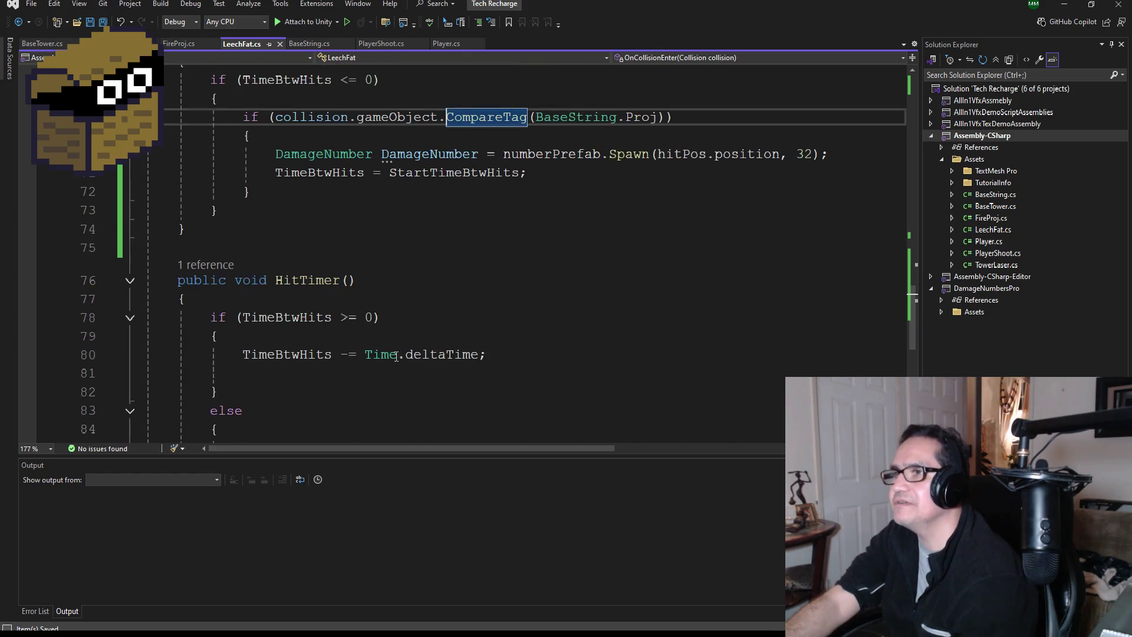
scroll(345, 337, up, 3)
scroll(394, 324, up, 1)
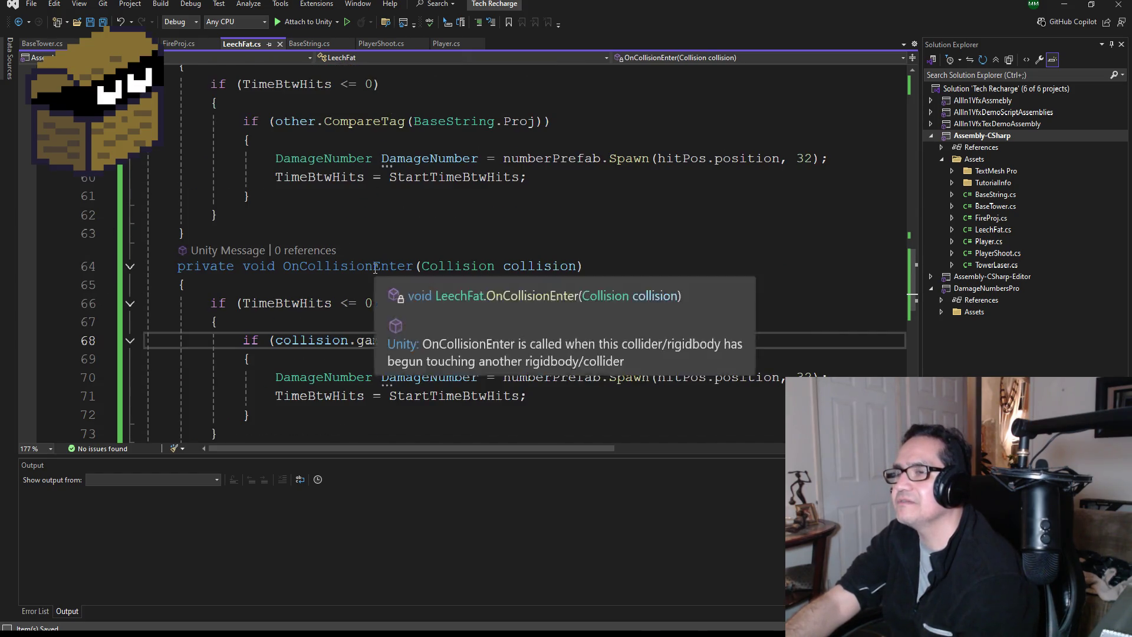
scroll(391, 268, up, 1)
click(310, 178)
click(354, 195)
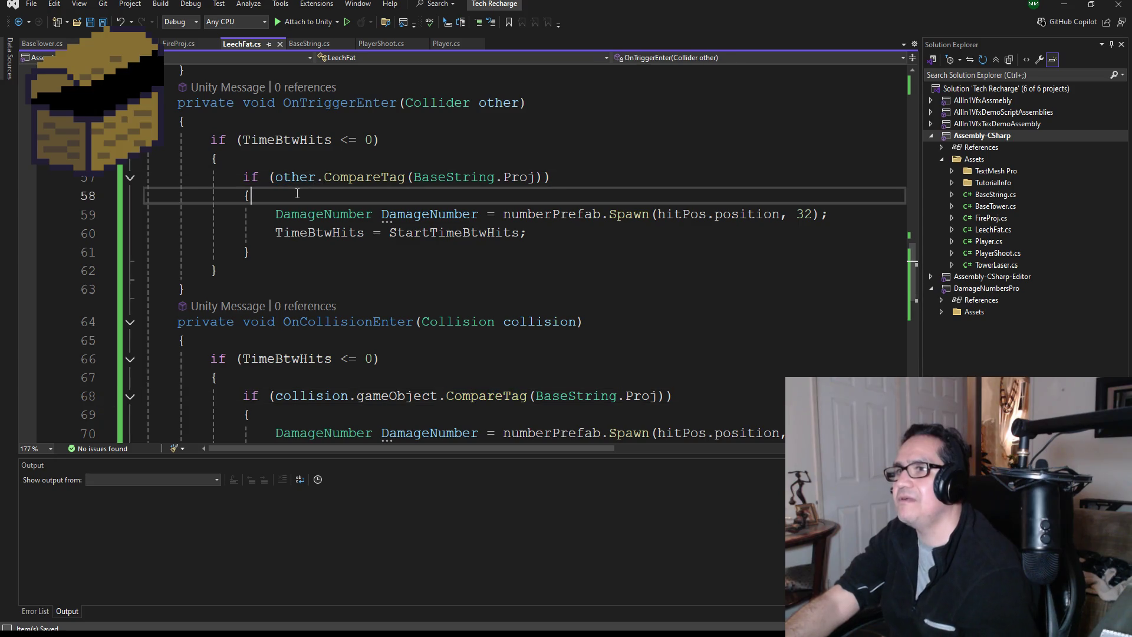
key(Return)
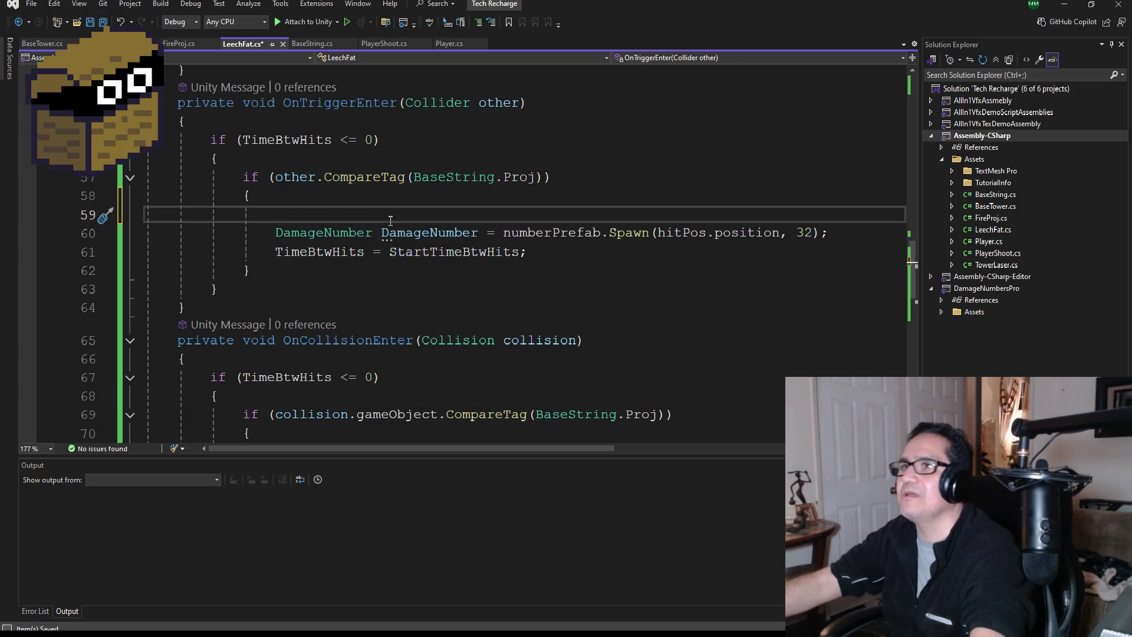
text(Debug.)
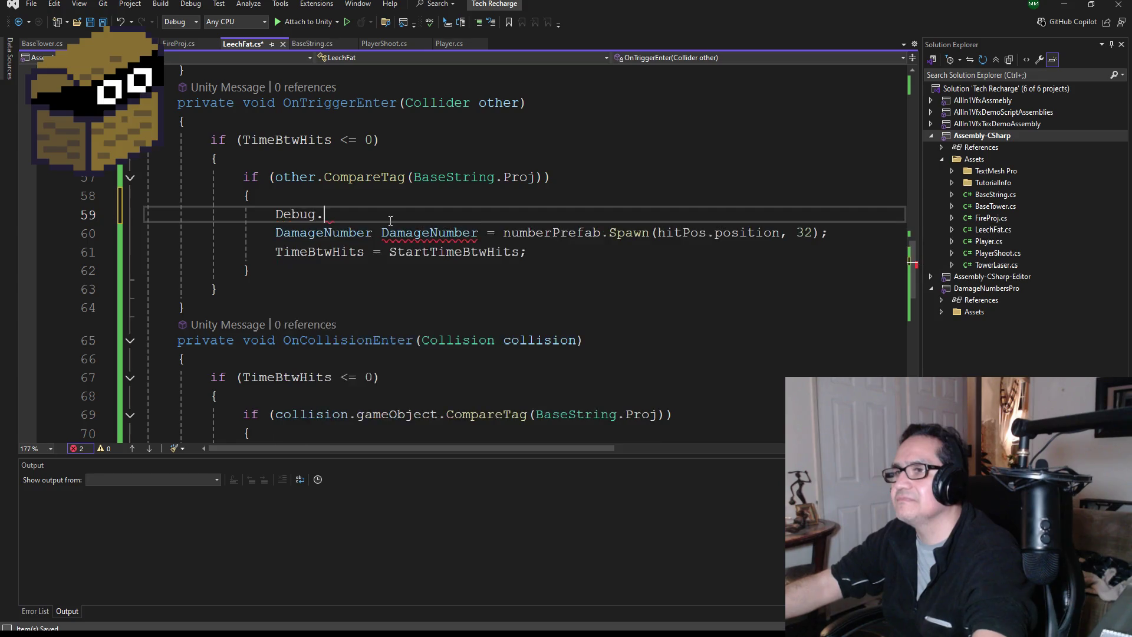
text(Log)
key(Escape)
text(("test)
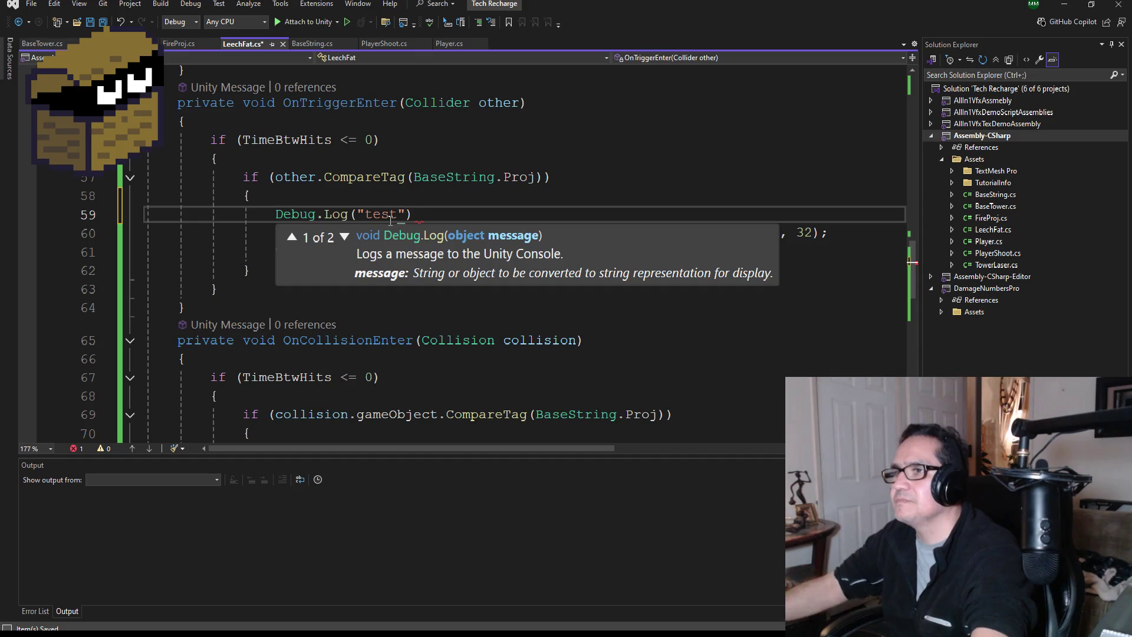
text("))
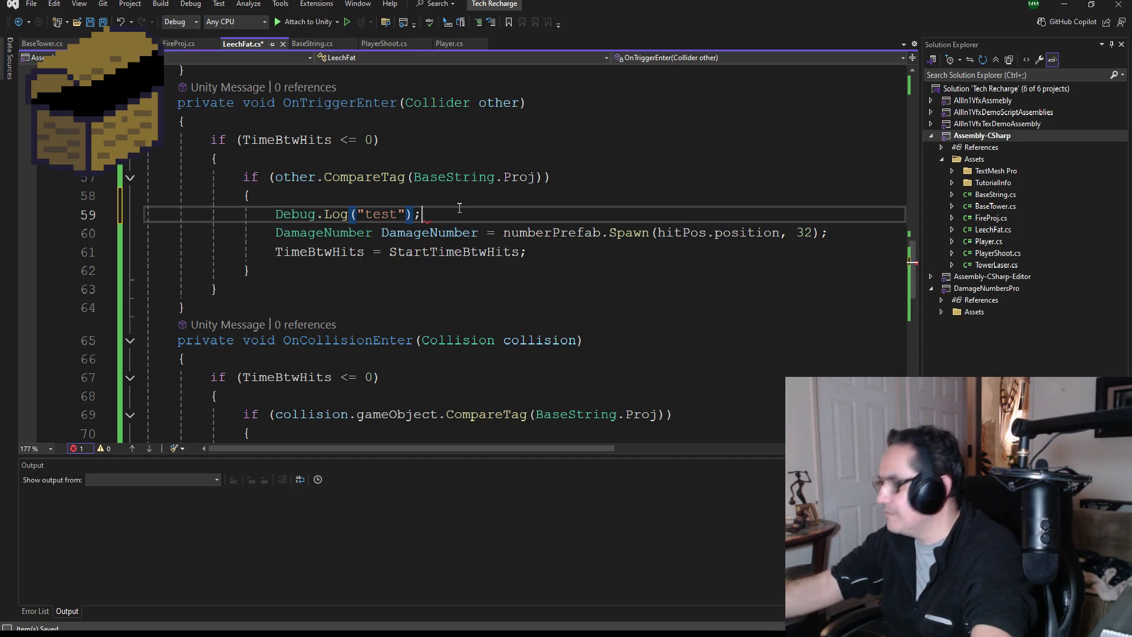
Paste the log statement into OnCollisionEnter's projectile branch and change its message to "test2"
drag(447, 207, 277, 216)
key(ctrl+c)
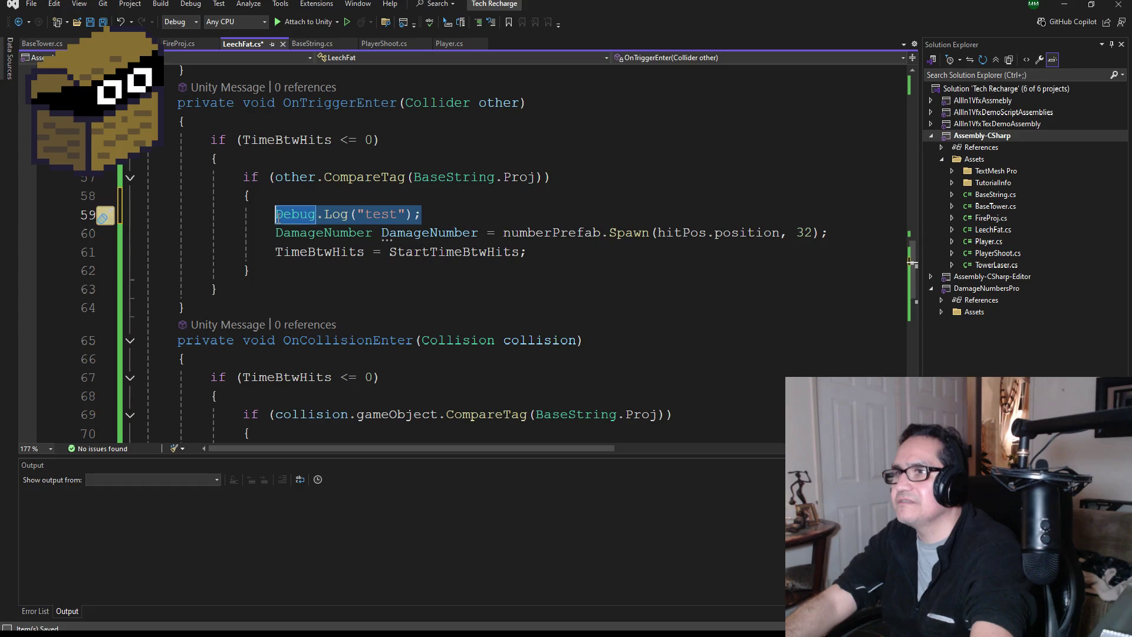
scroll(304, 265, down, 2)
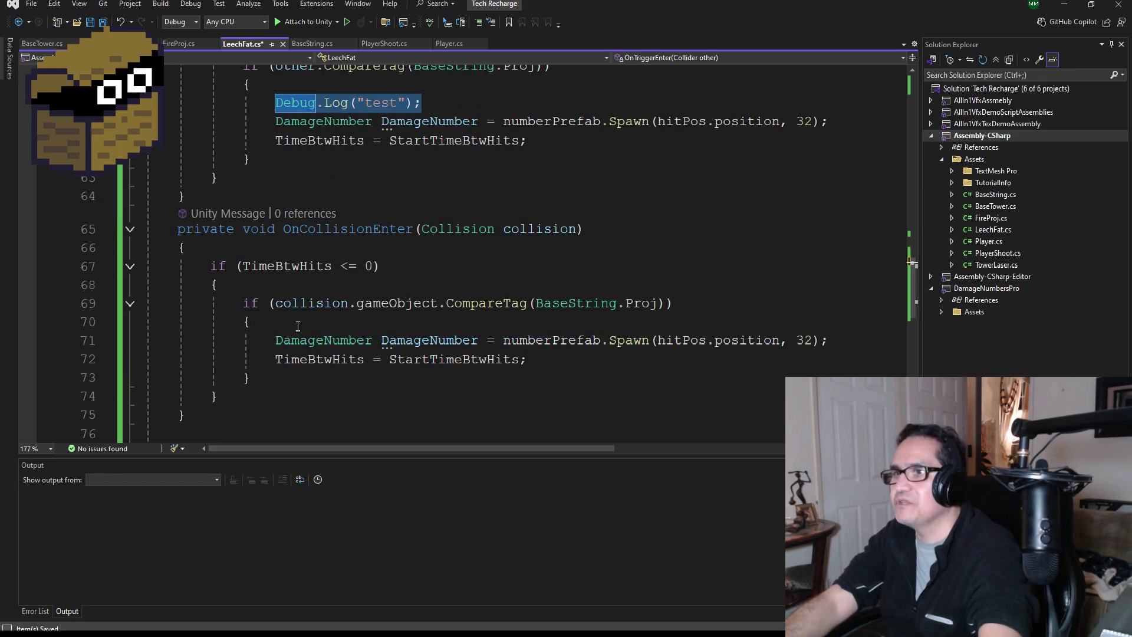
click(367, 321)
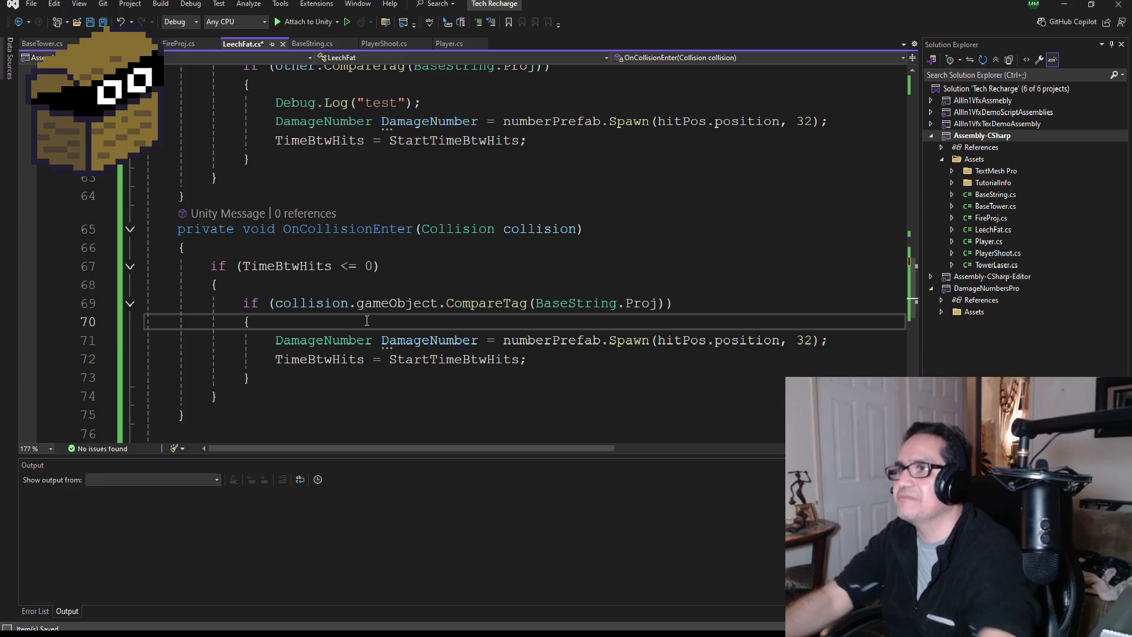
key(Return)
key(ctrl+v)
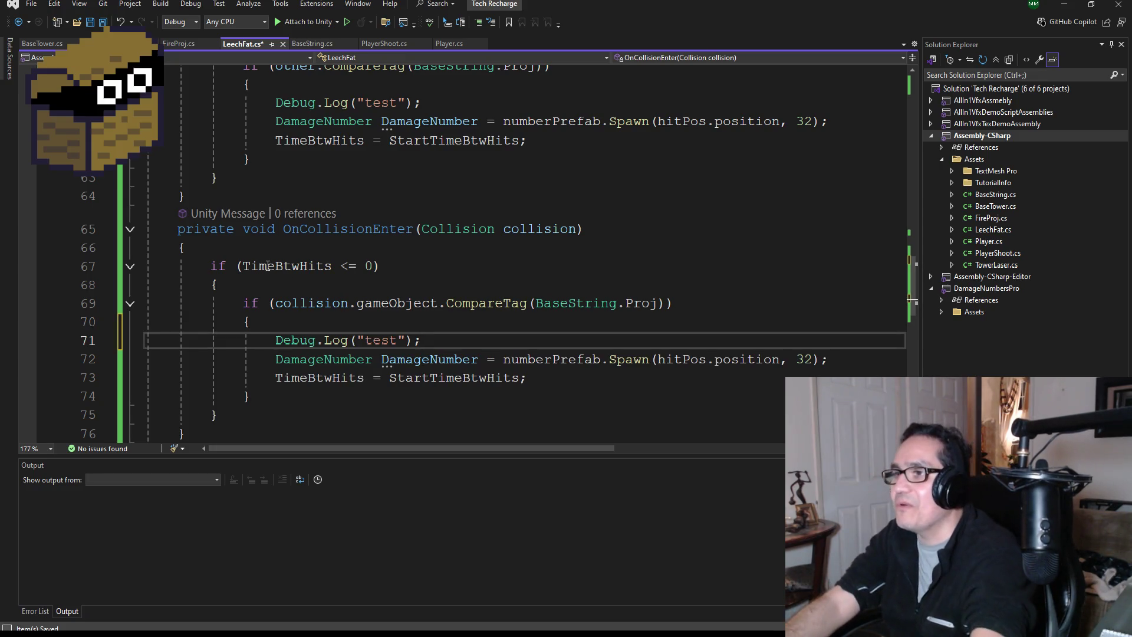
click(401, 341)
text(2)
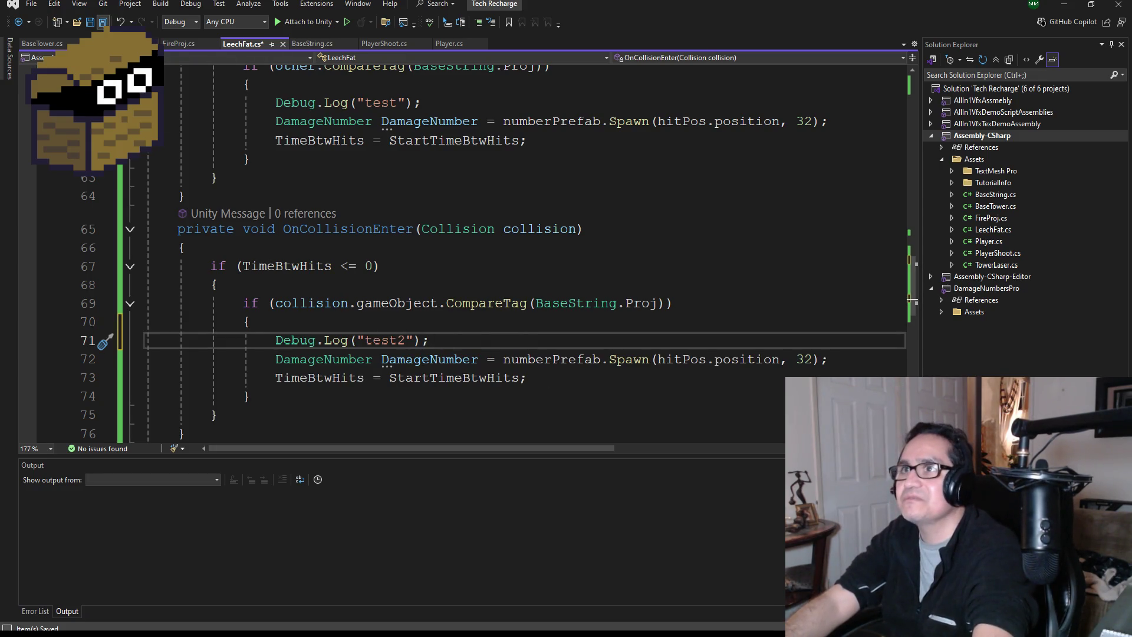
Play the game, shoot the slug with projectiles, then stop play mode
click(1065, 5)
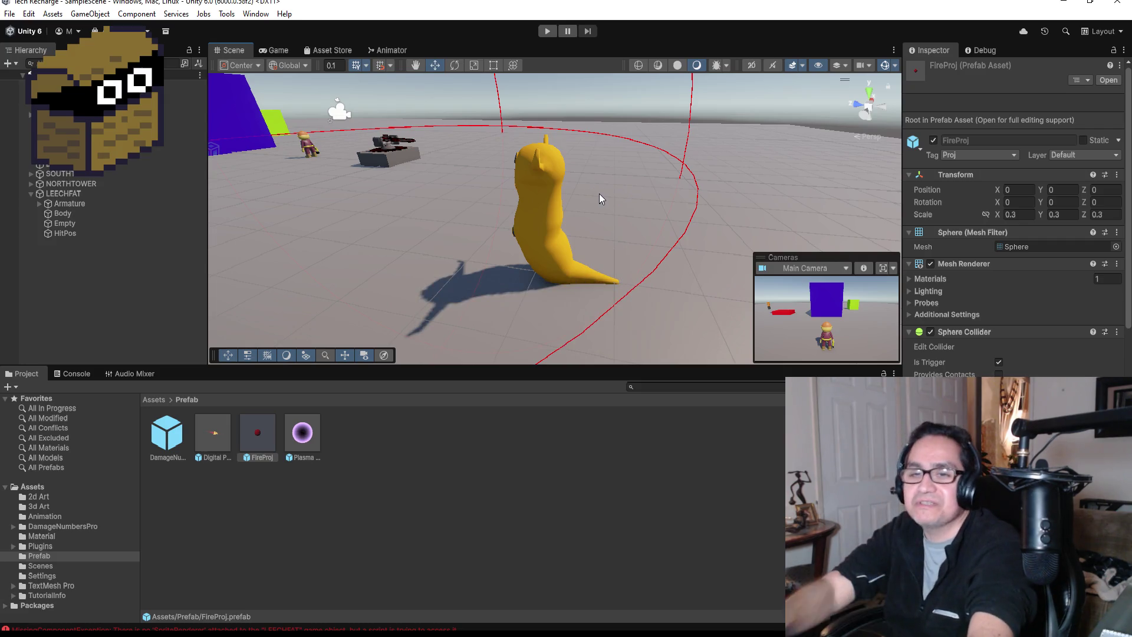
click(548, 30)
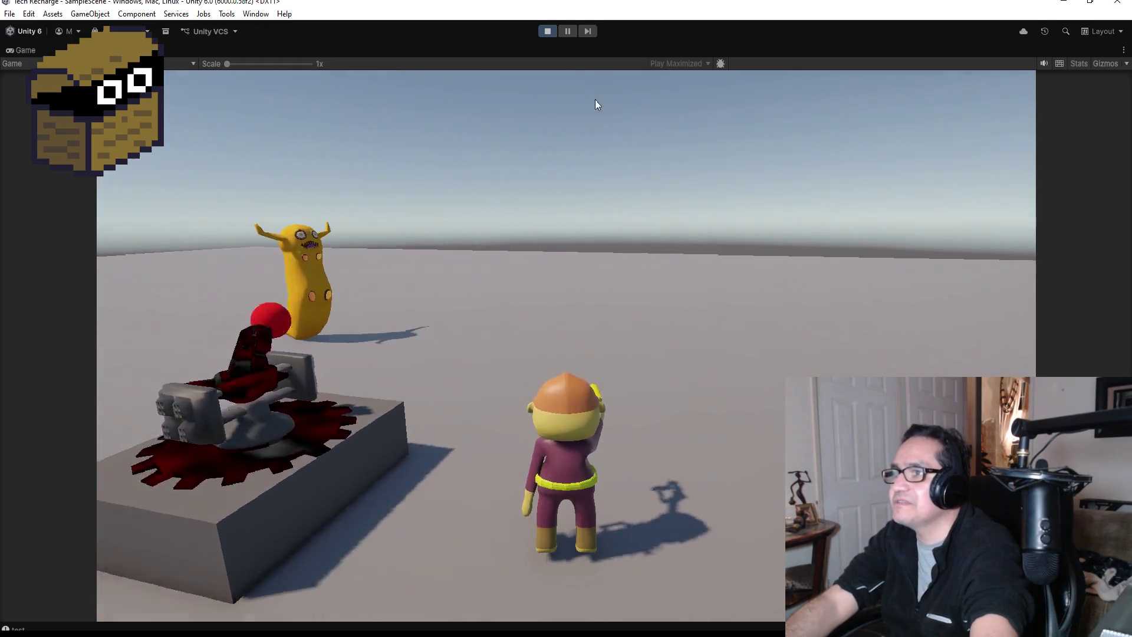
click(548, 31)
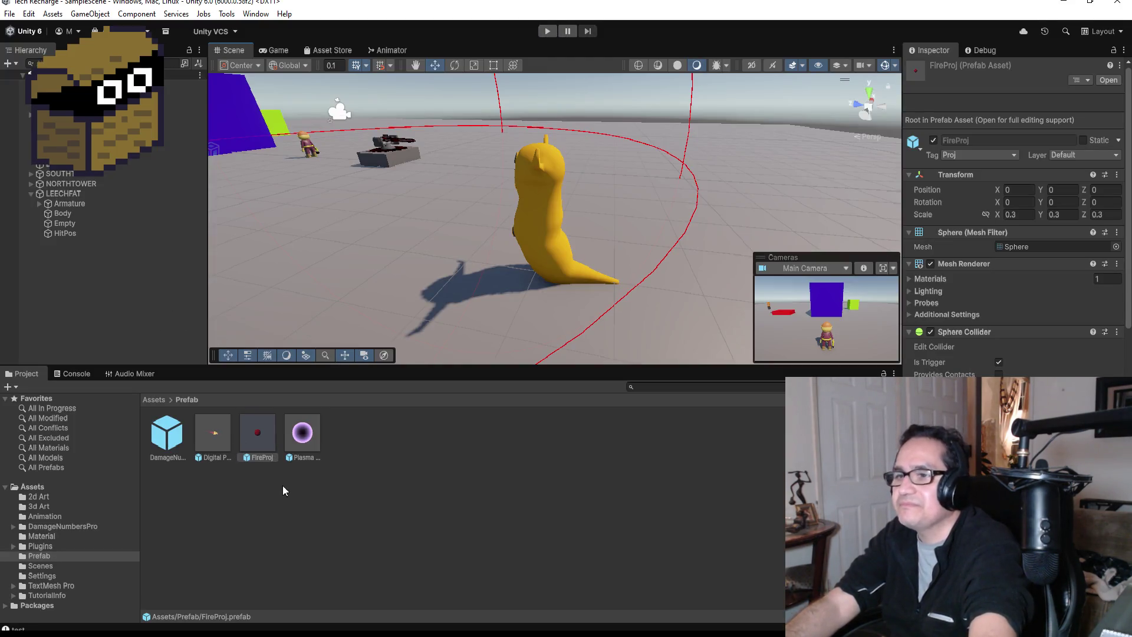
Check the Console for the "test" log and MissingComponentException, then return to LeechFat.cs
mouse_move(273, 634)
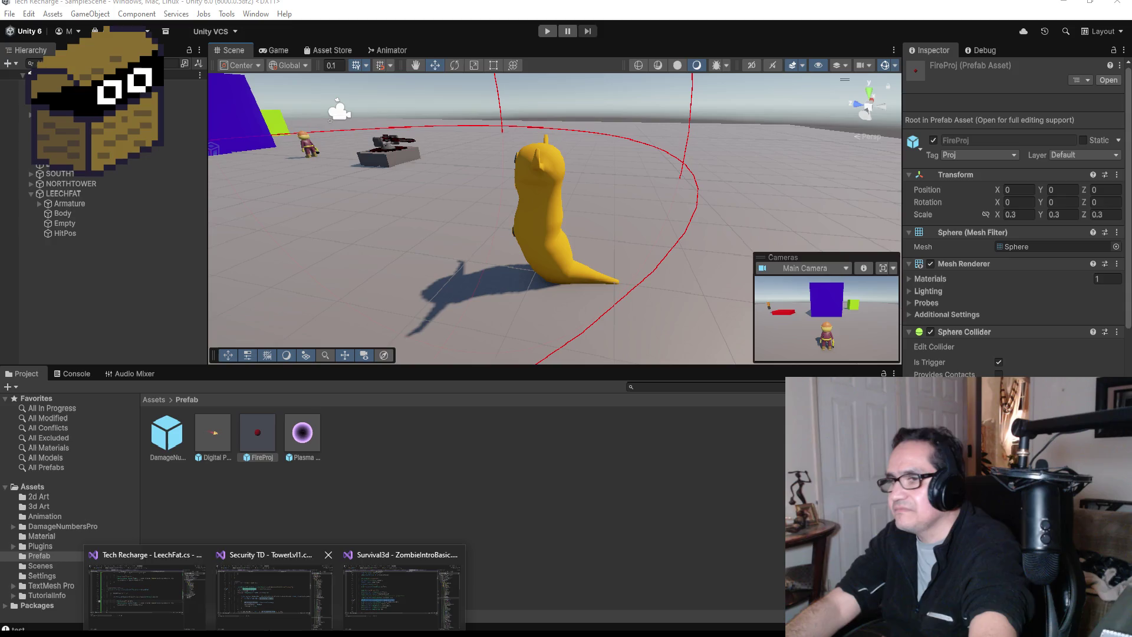
click(159, 605)
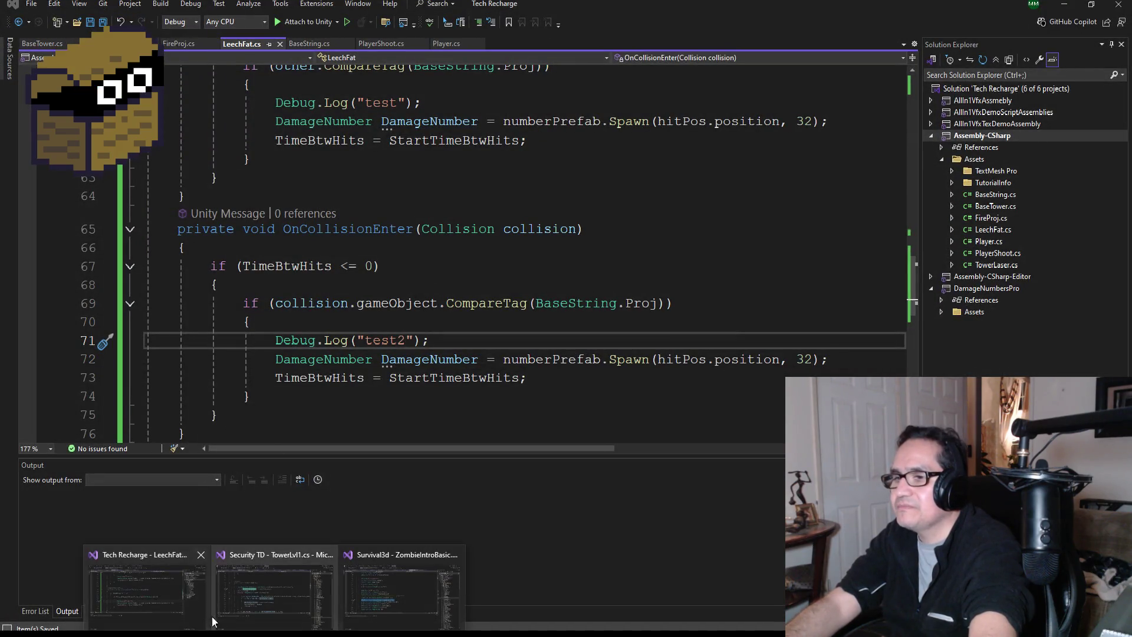
click(156, 590)
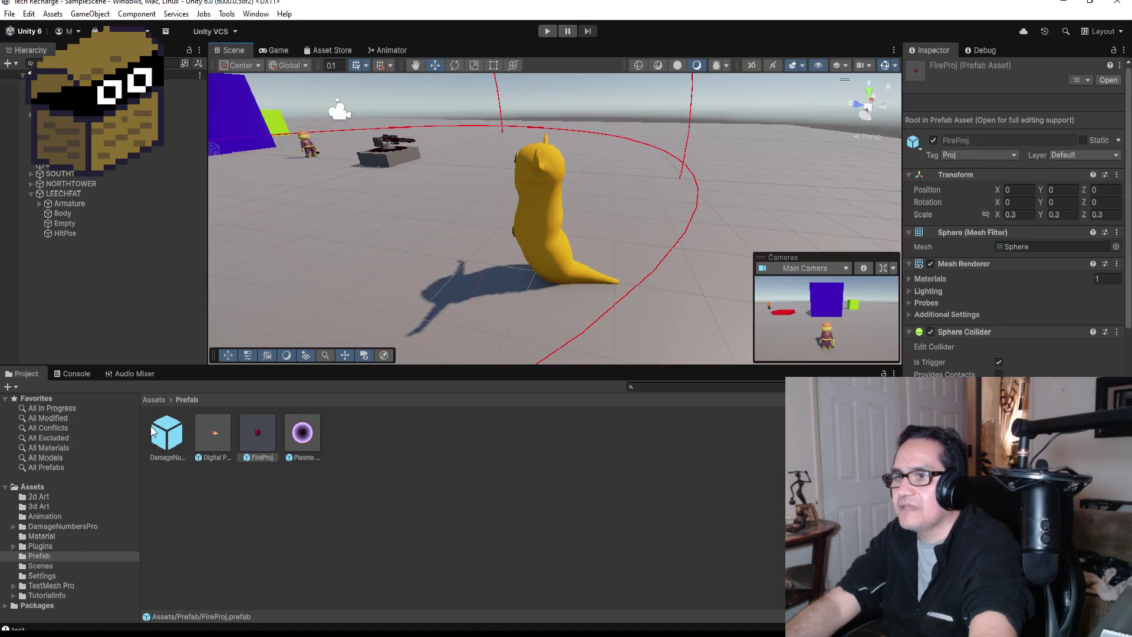
click(89, 375)
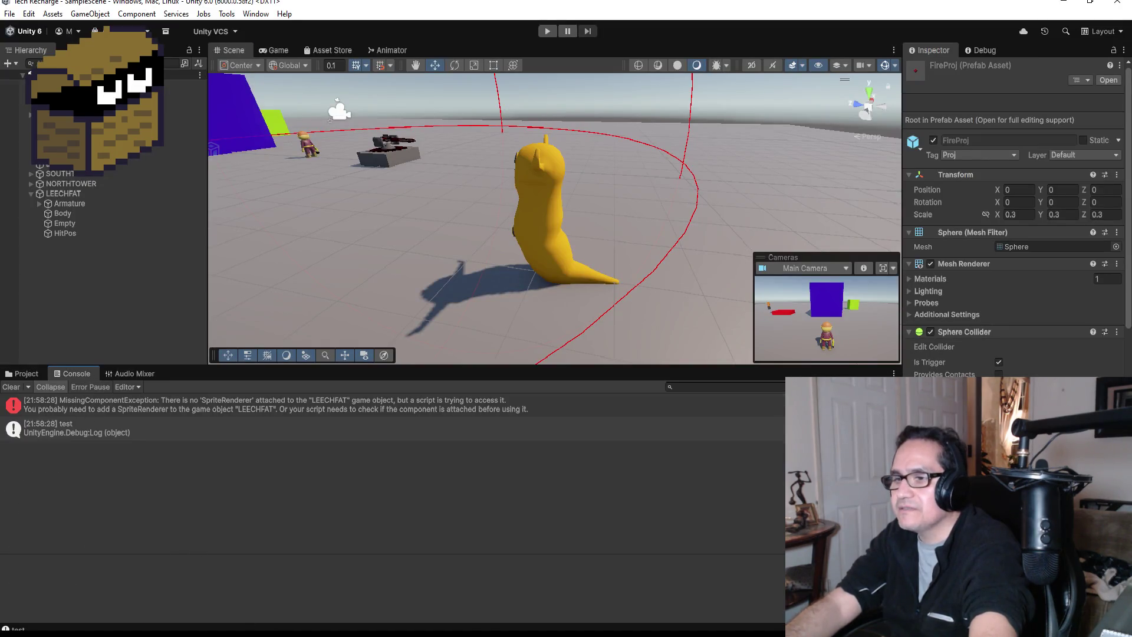
mouse_move(274, 634)
click(152, 602)
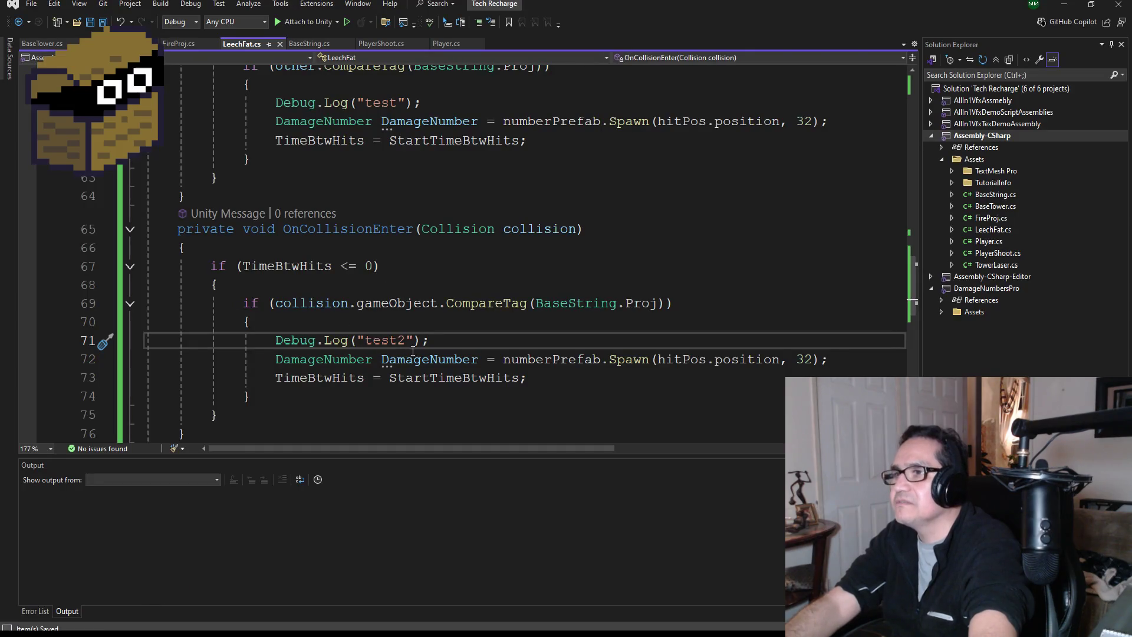
Delete the entire OnCollisionEnter method from LeechFat.cs and Save All
scroll(354, 352, down, 1)
mouse_move(229, 376)
mouse_down()
mouse_move(147, 322)
mouse_move(146, 172)
mouse_up()
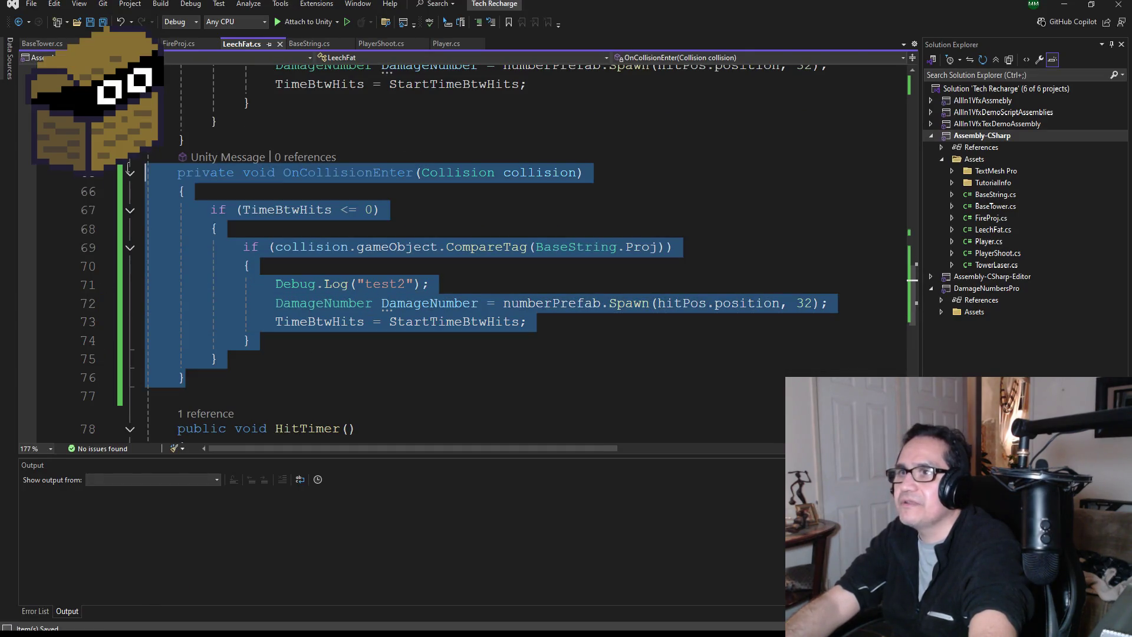
key(Delete)
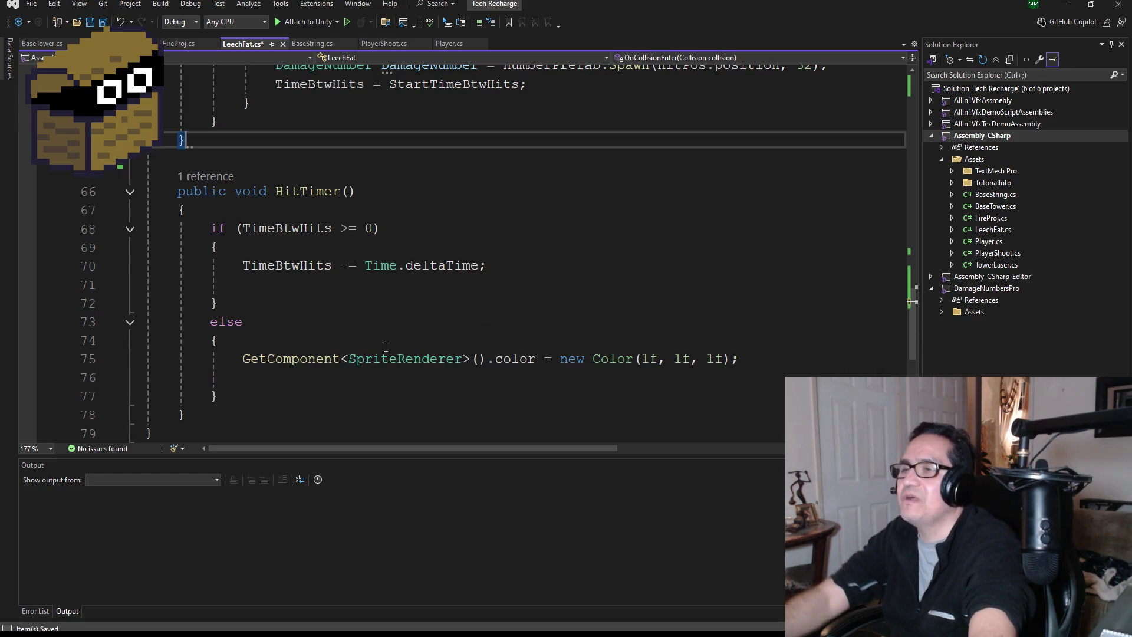
scroll(435, 168, up, 4)
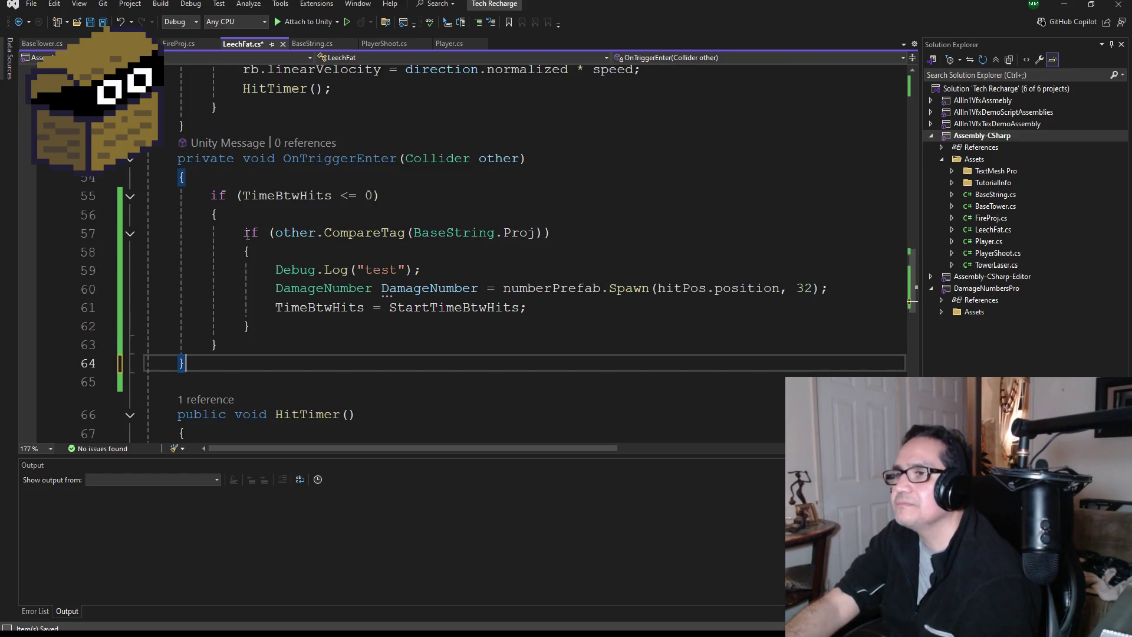
click(100, 25)
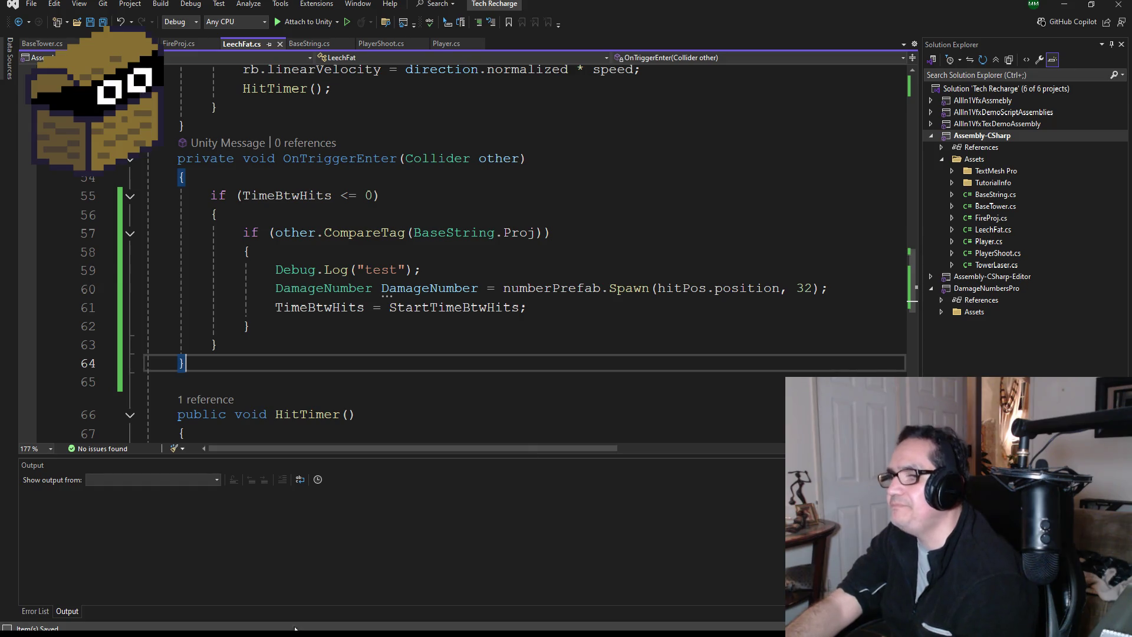
Bring up the Survival3d solution and read through ZombieIntroBasic.cs's numberPrefab.Spawn calls
mouse_move(295, 628)
click(356, 604)
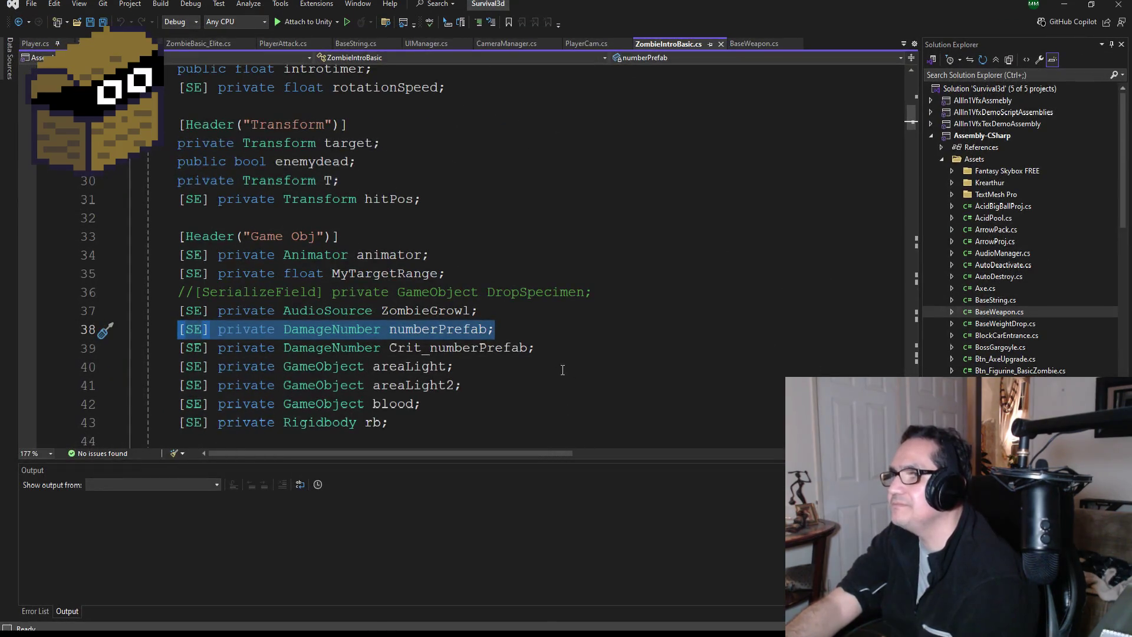
scroll(562, 370, down, 20)
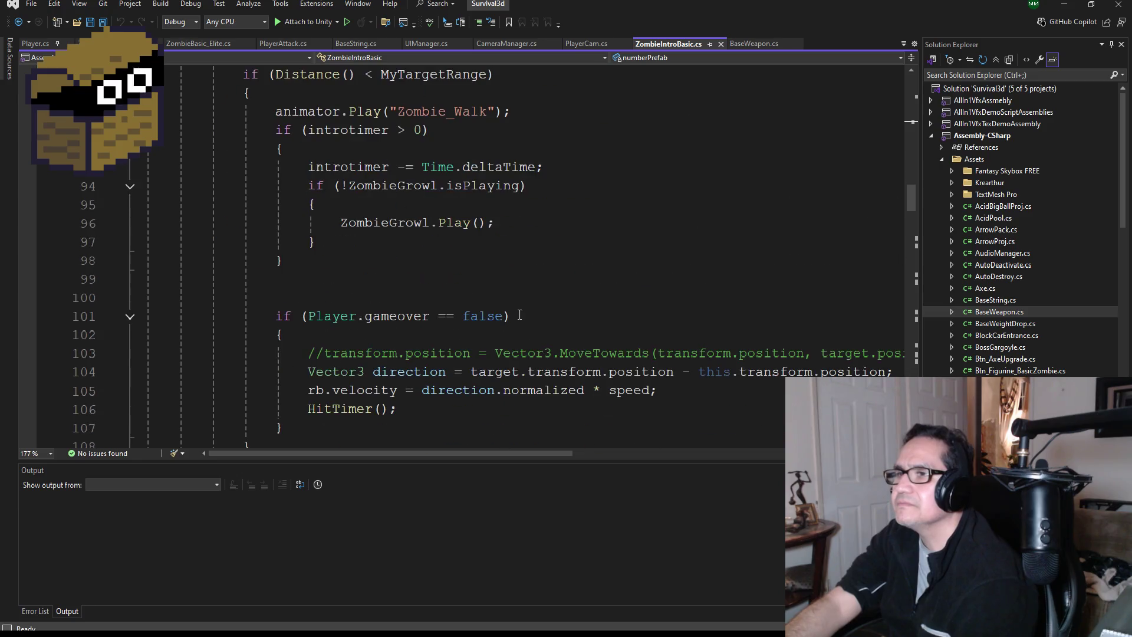
scroll(489, 258, down, 10)
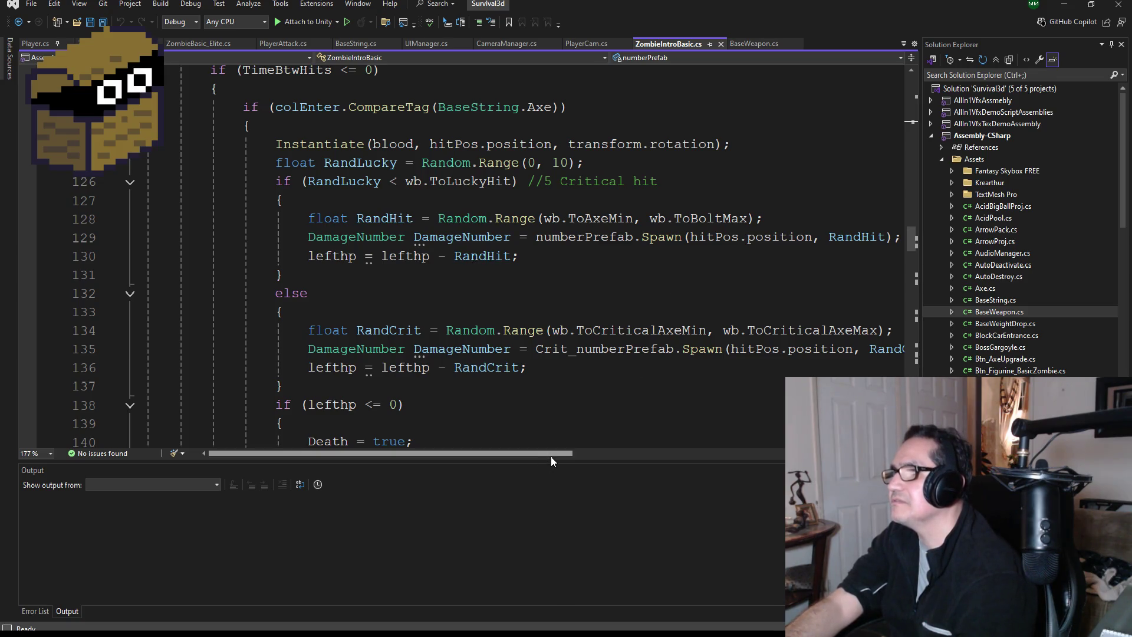
mouse_move(551, 455)
mouse_down()
mouse_move(608, 455)
mouse_move(530, 459)
mouse_up()
scroll(544, 357, up, 3)
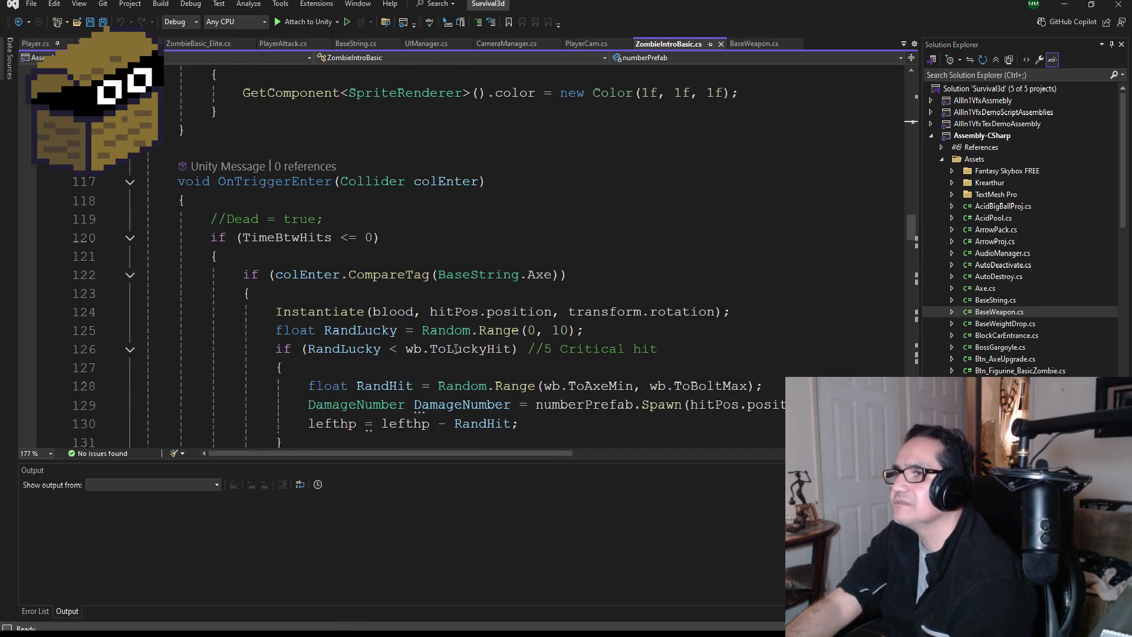
scroll(459, 349, down, 2)
scroll(507, 354, up, 12)
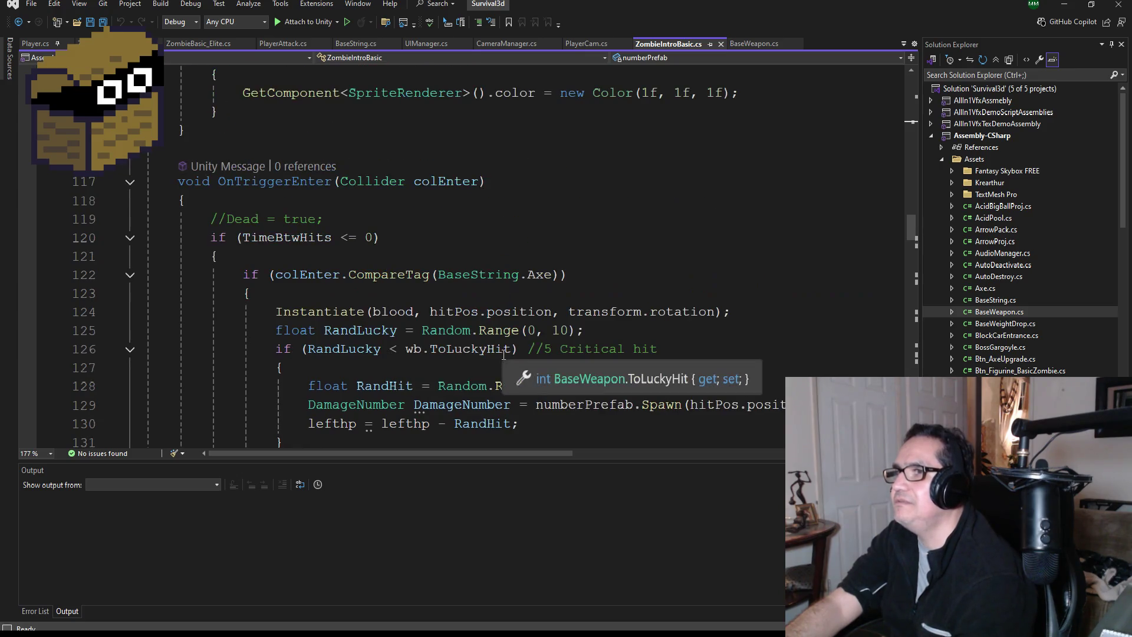
scroll(512, 348, up, 18)
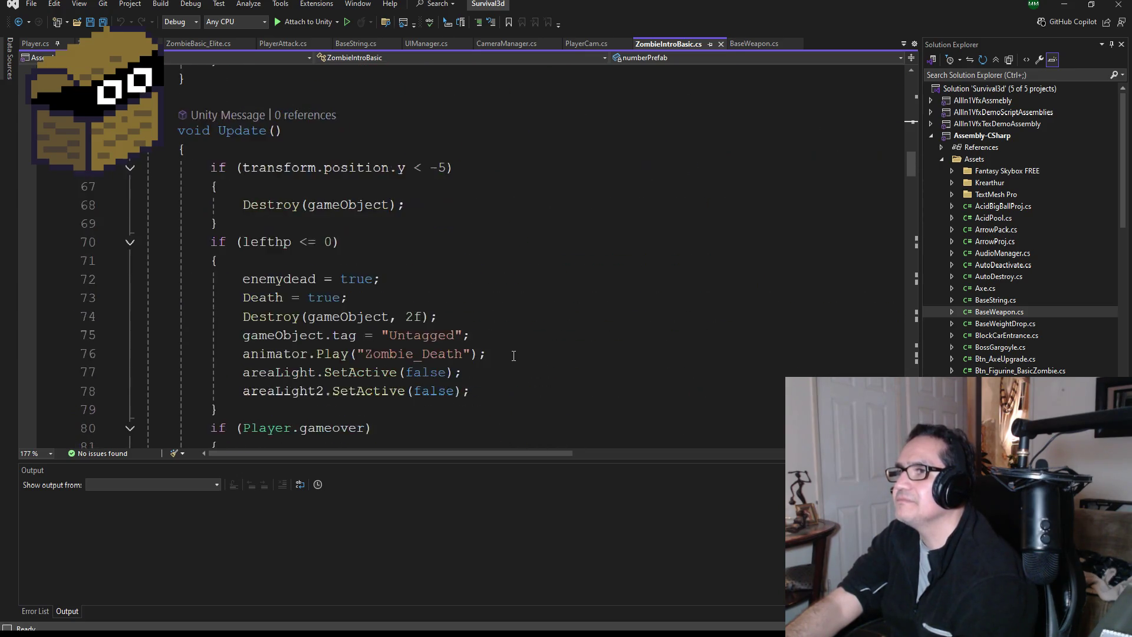
scroll(516, 359, down, 9)
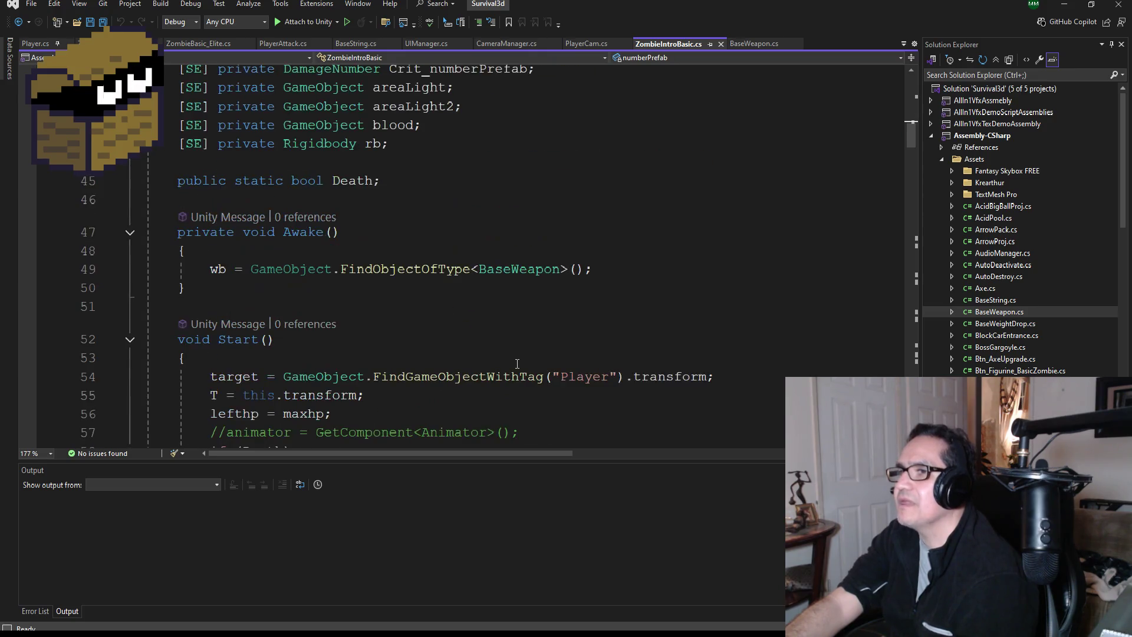
scroll(502, 380, down, 4)
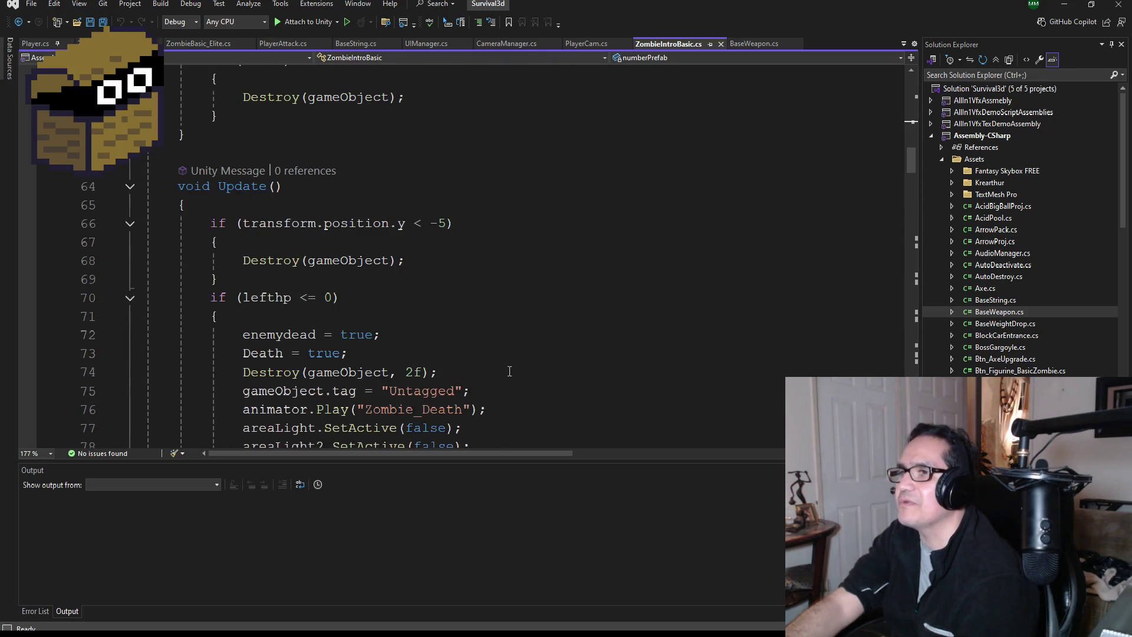
scroll(502, 372, down, 13)
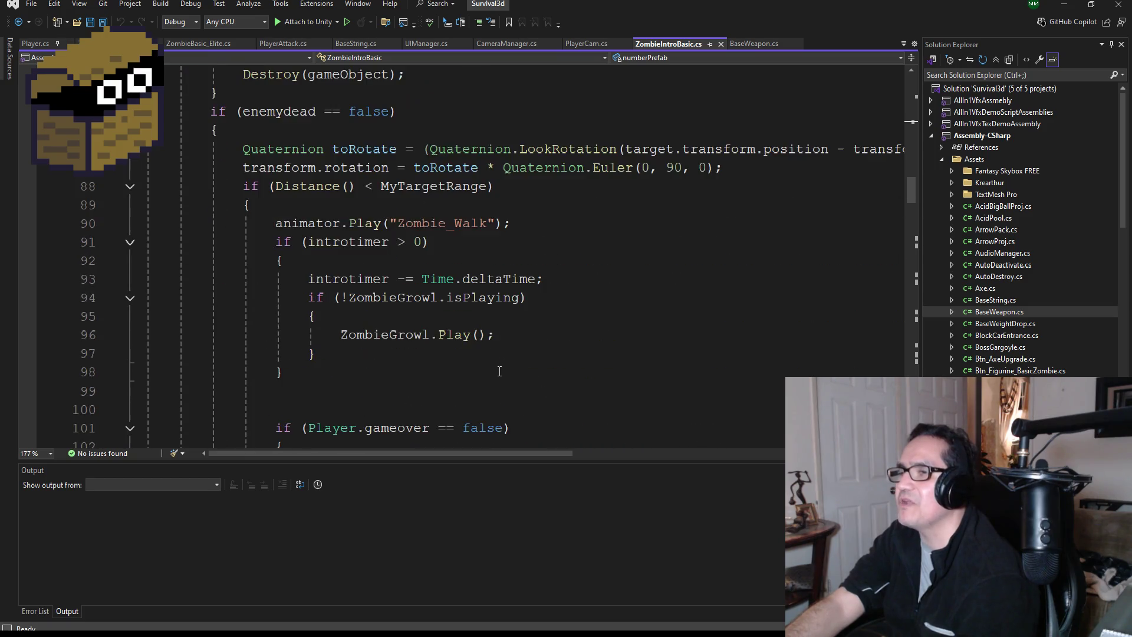
scroll(503, 370, down, 20)
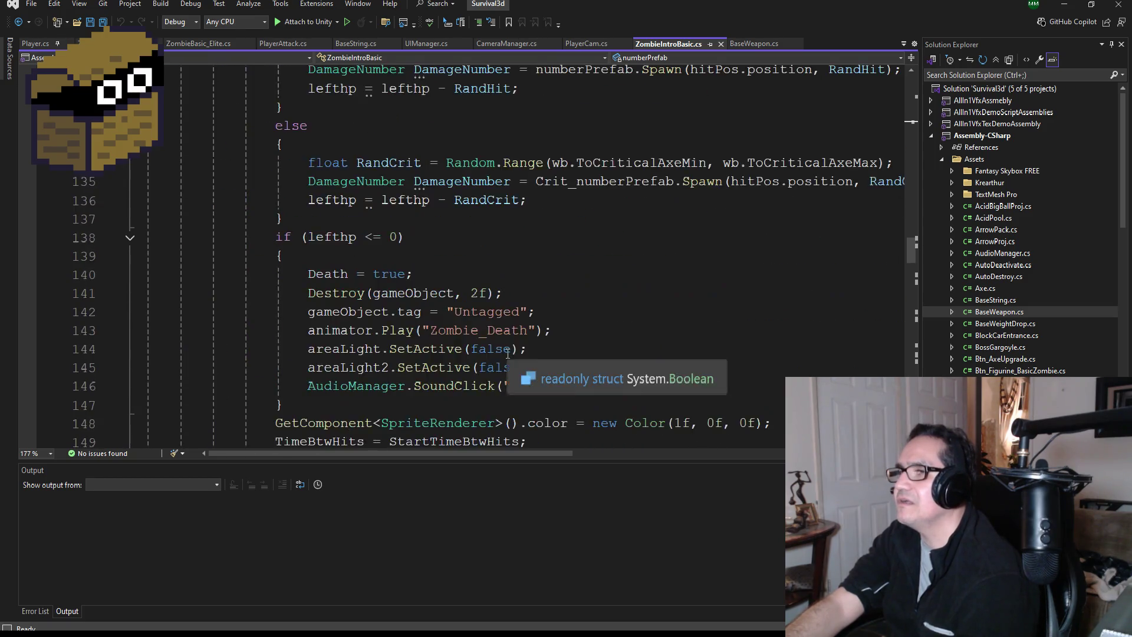
scroll(507, 354, down, 15)
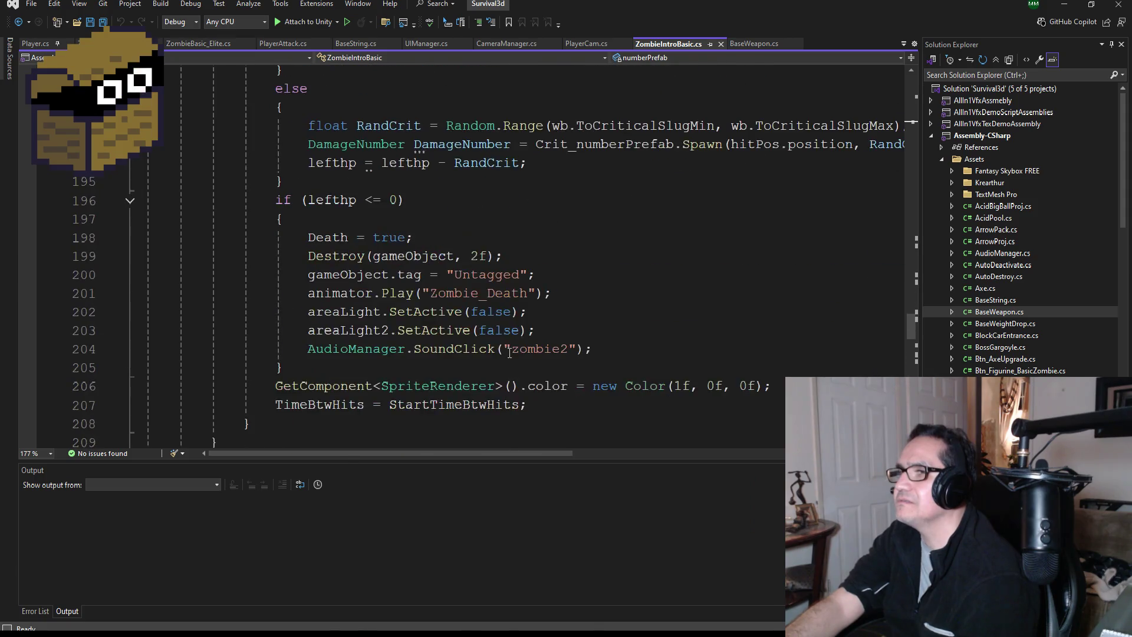
scroll(516, 353, down, 3)
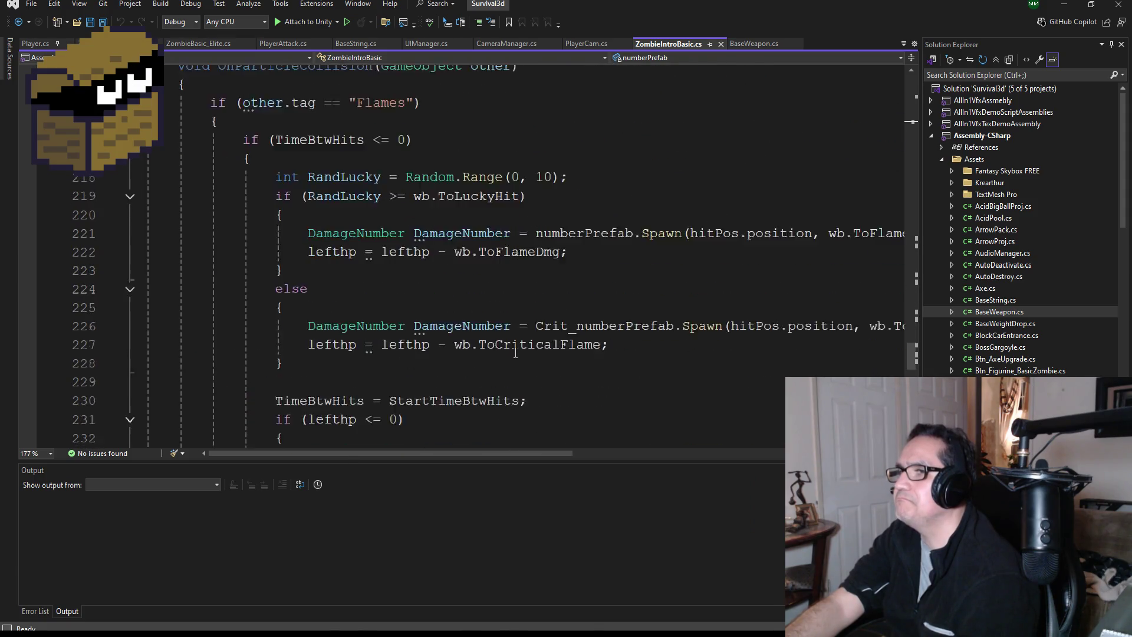
scroll(519, 354, down, 9)
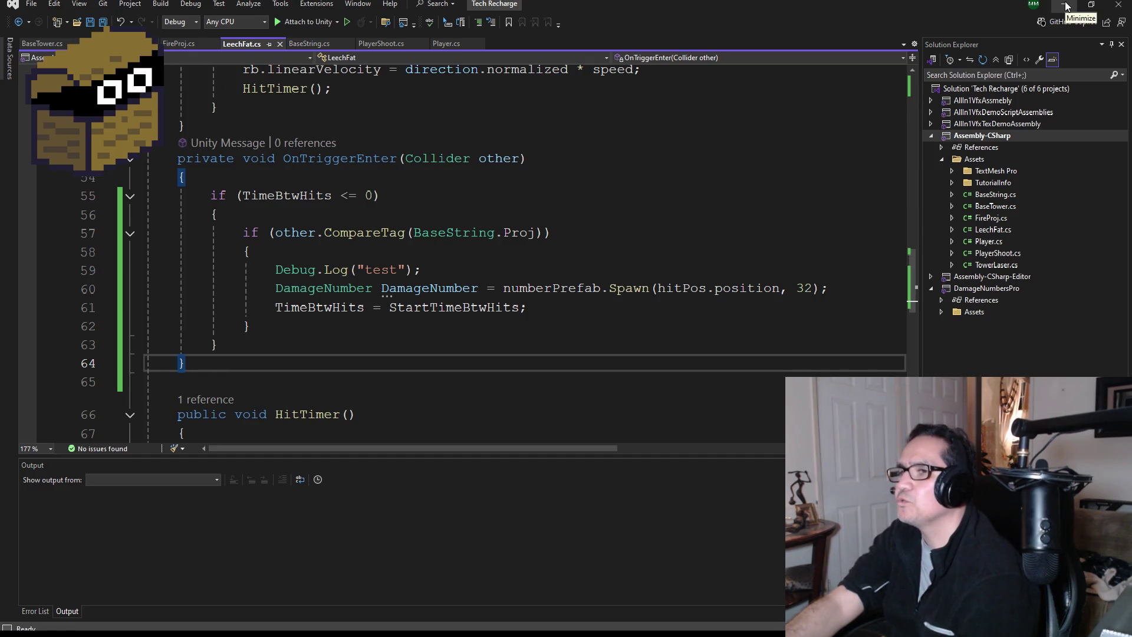
Place the cursor on line 59, the Debug.Log("test") line in LeechFat.cs
click(450, 263)
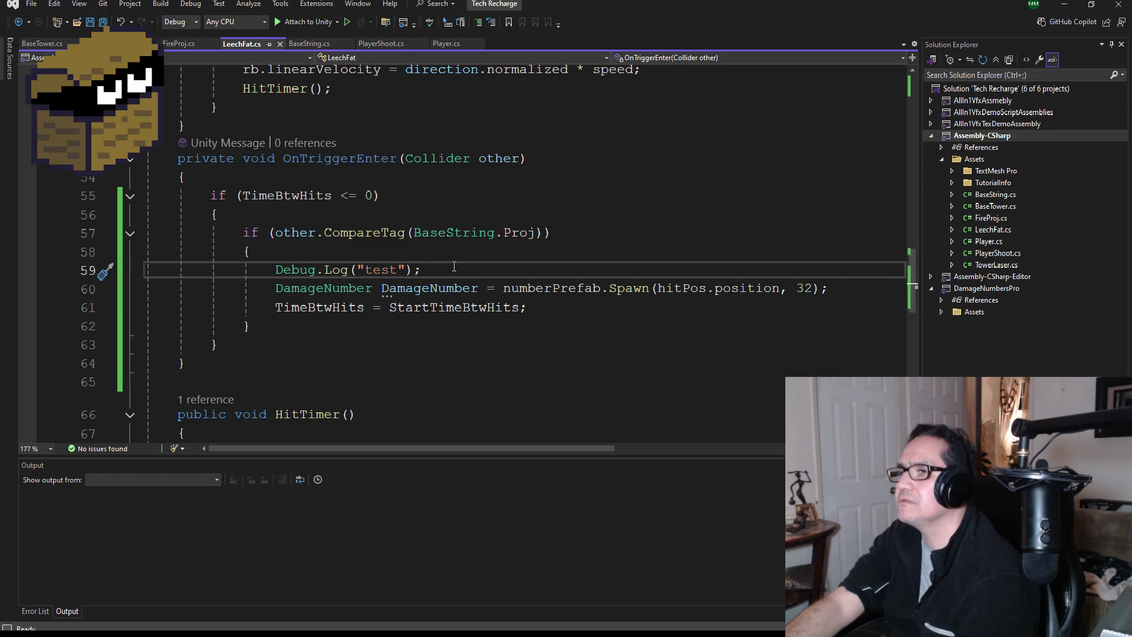
Minimize Visual Studio, select LEECHFAT, and open the DamageNumber prefab from Assets > Prefab
click(1065, 4)
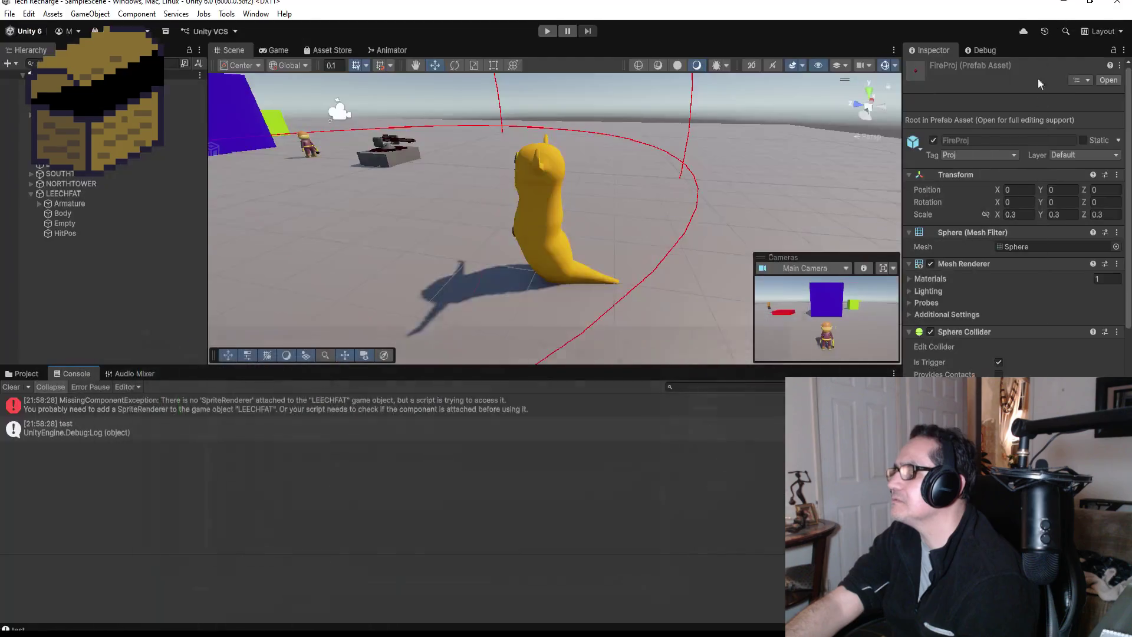
scroll(1014, 224, down, 5)
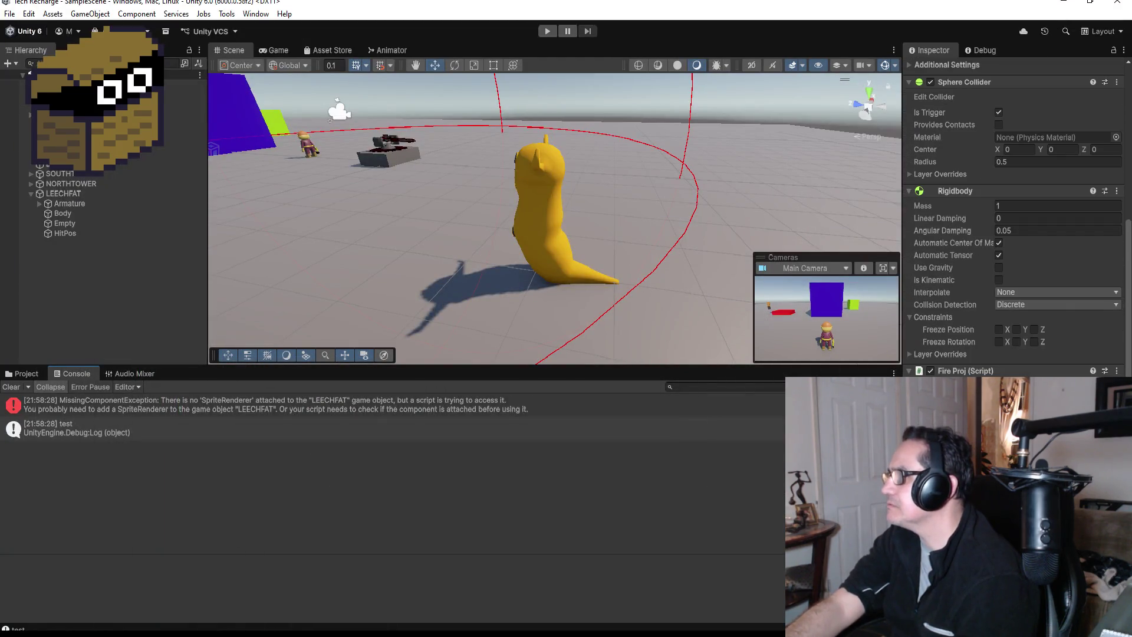
click(72, 192)
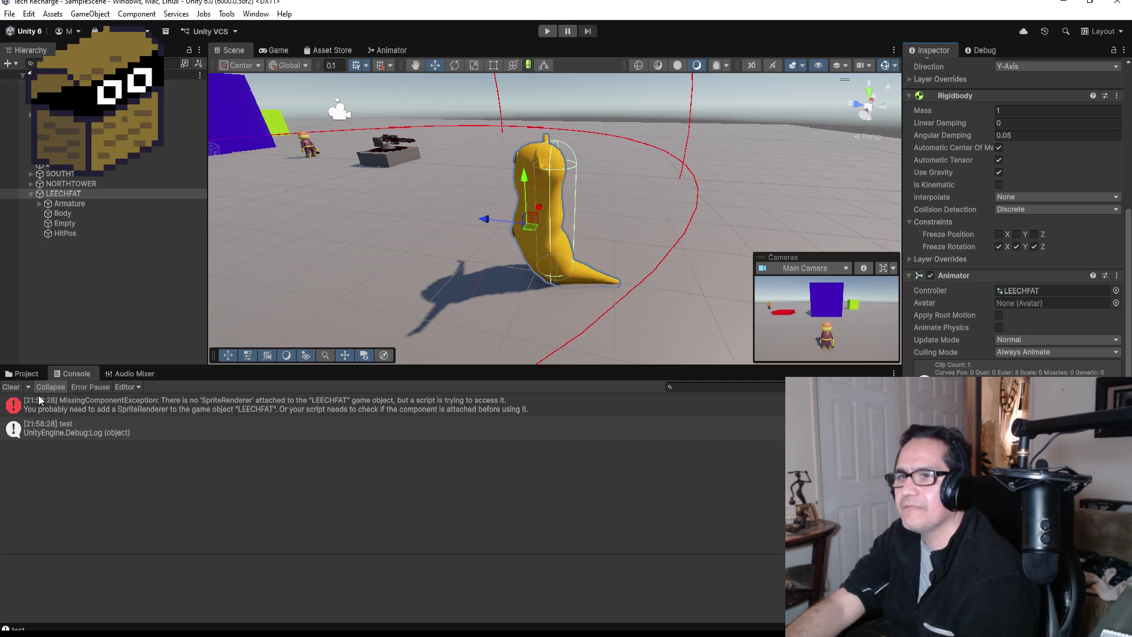
click(22, 374)
double_click(155, 435)
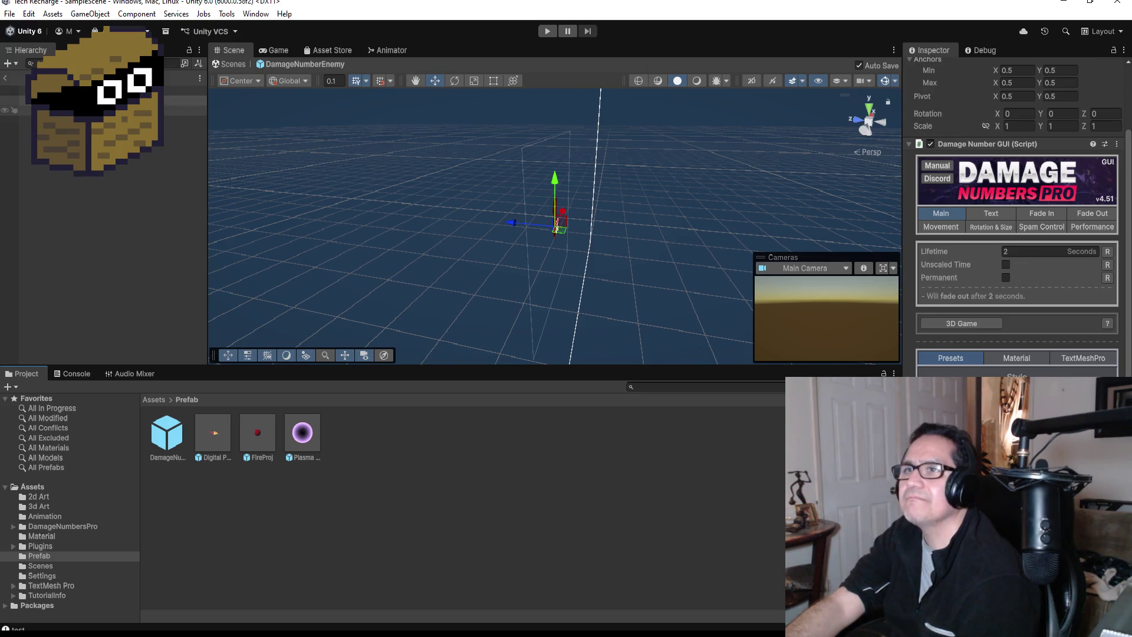
click(183, 109)
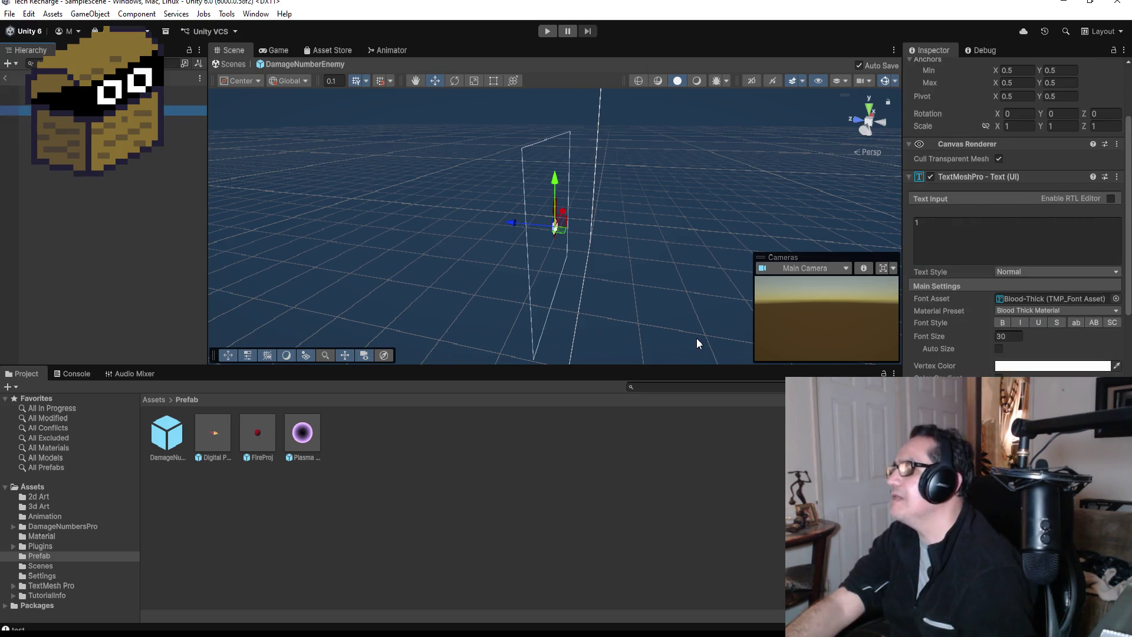
click(963, 235)
text(3123)
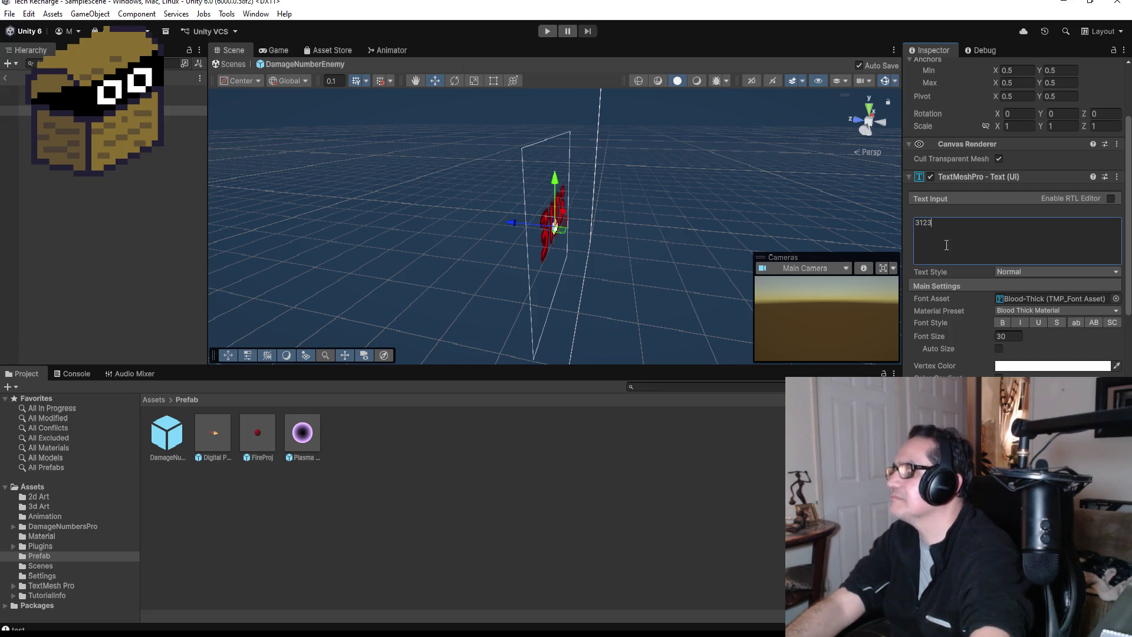
key(BackSpace)
key(BackSpace)
key(BackSpace)
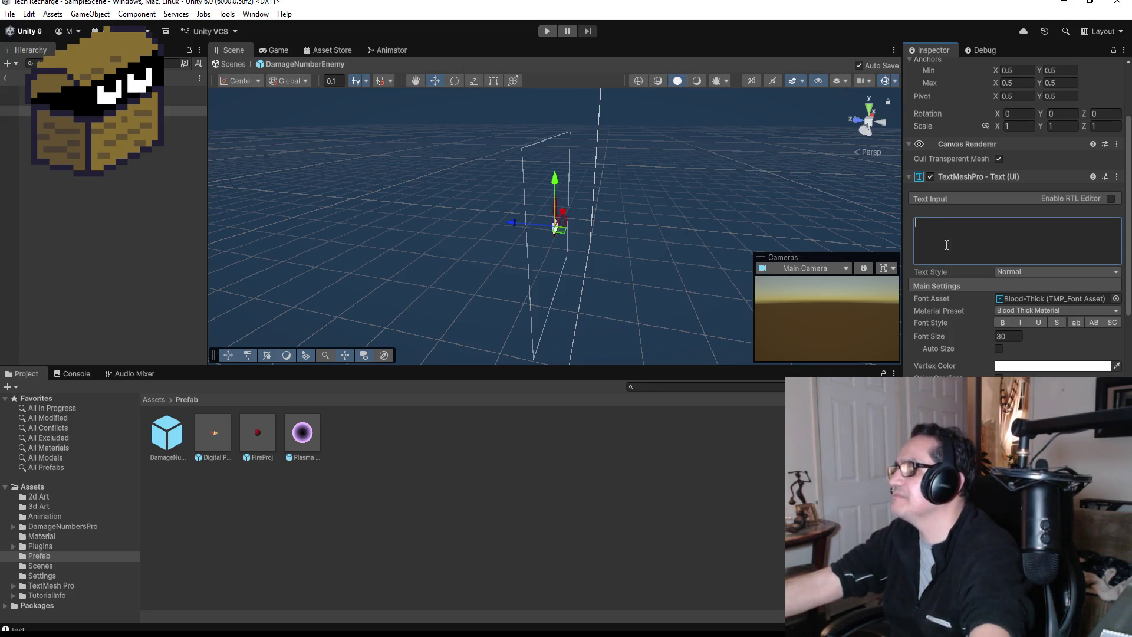
text(1)
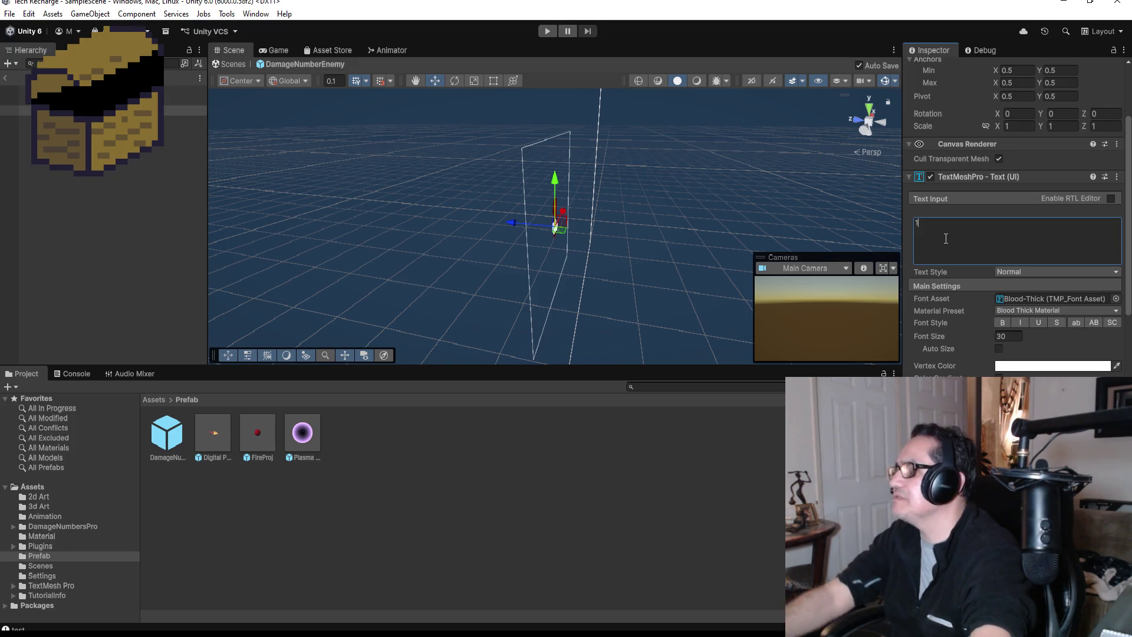
click(89, 100)
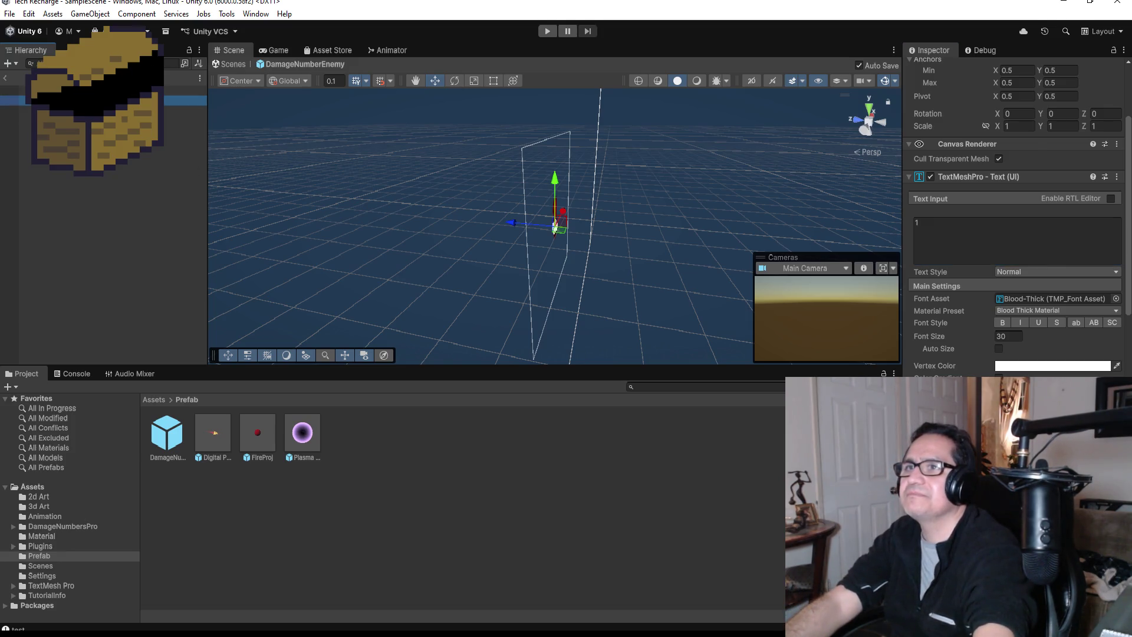
click(854, 122)
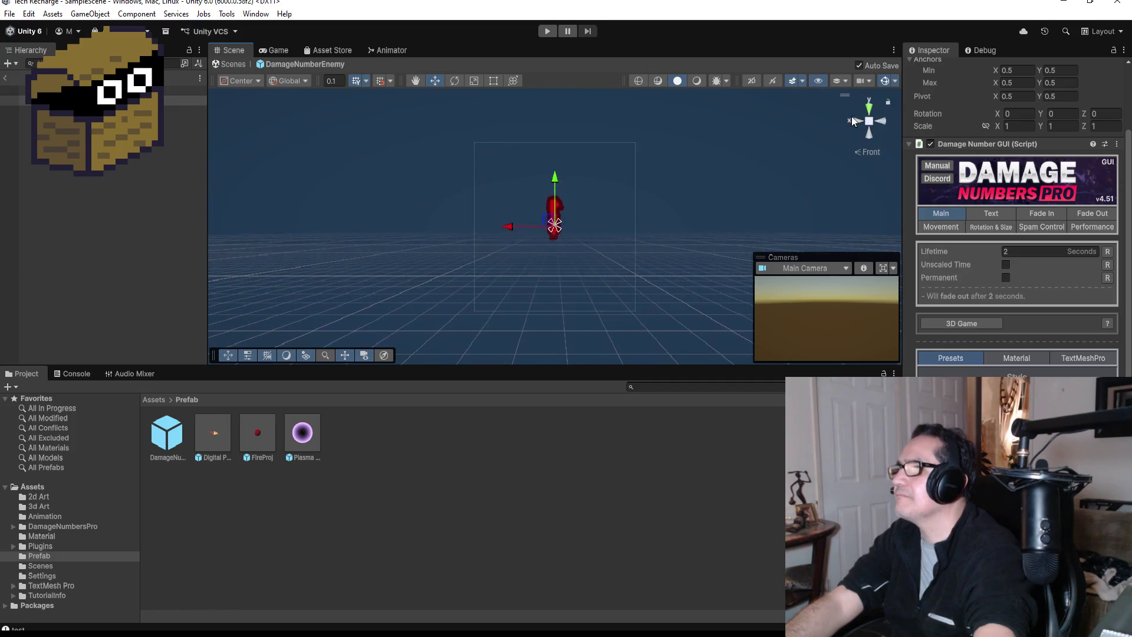
click(881, 119)
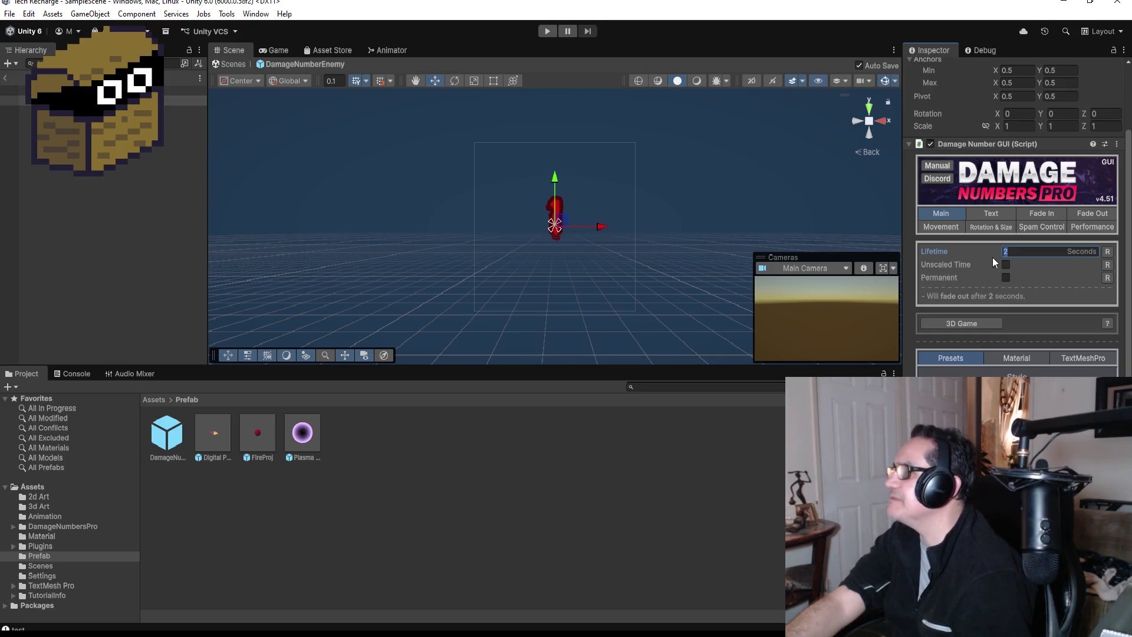
scroll(1036, 207, up, 3)
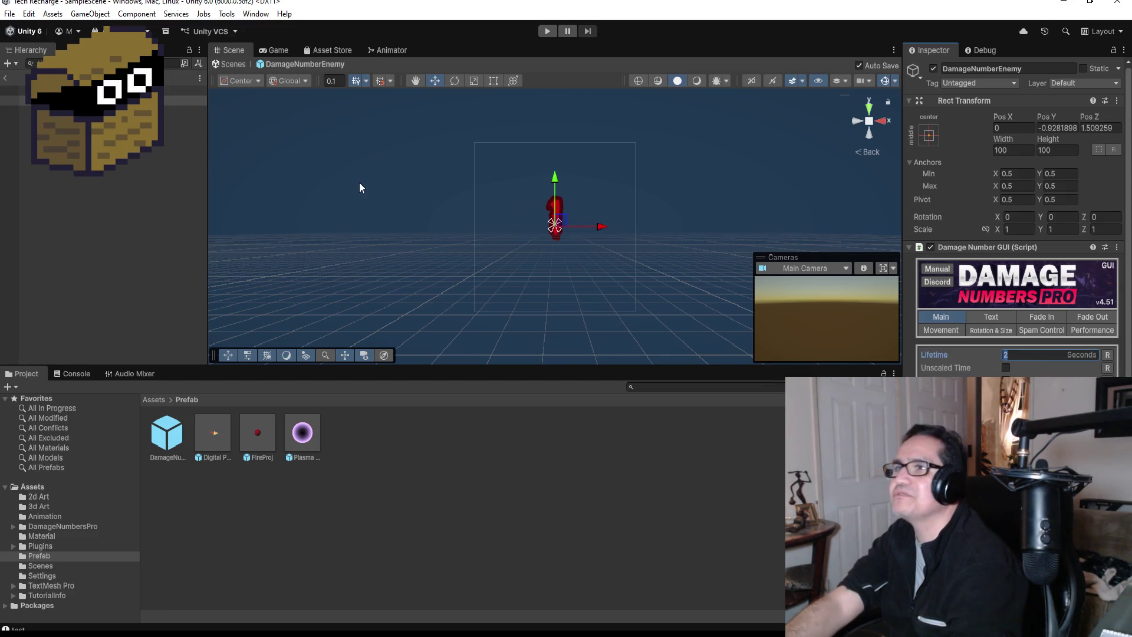
Preview the Game view, then try Basic Default, Basic Glow, Gold, Neon Cyan, Neon Green and Neon Purple presets
click(277, 49)
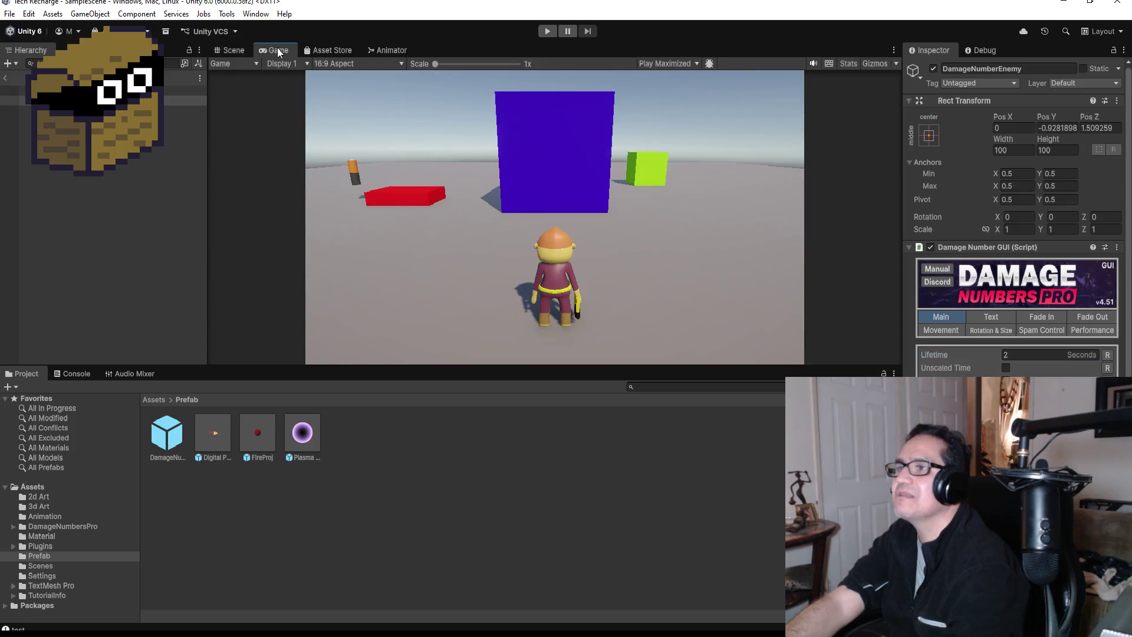
click(238, 51)
scroll(1018, 218, down, 5)
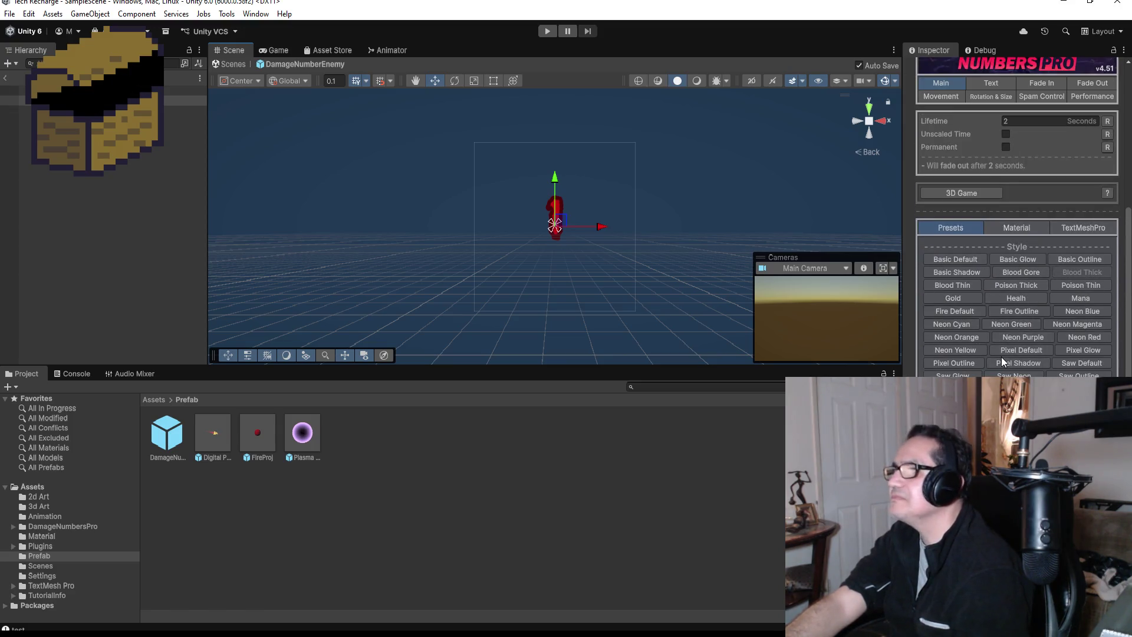
click(962, 258)
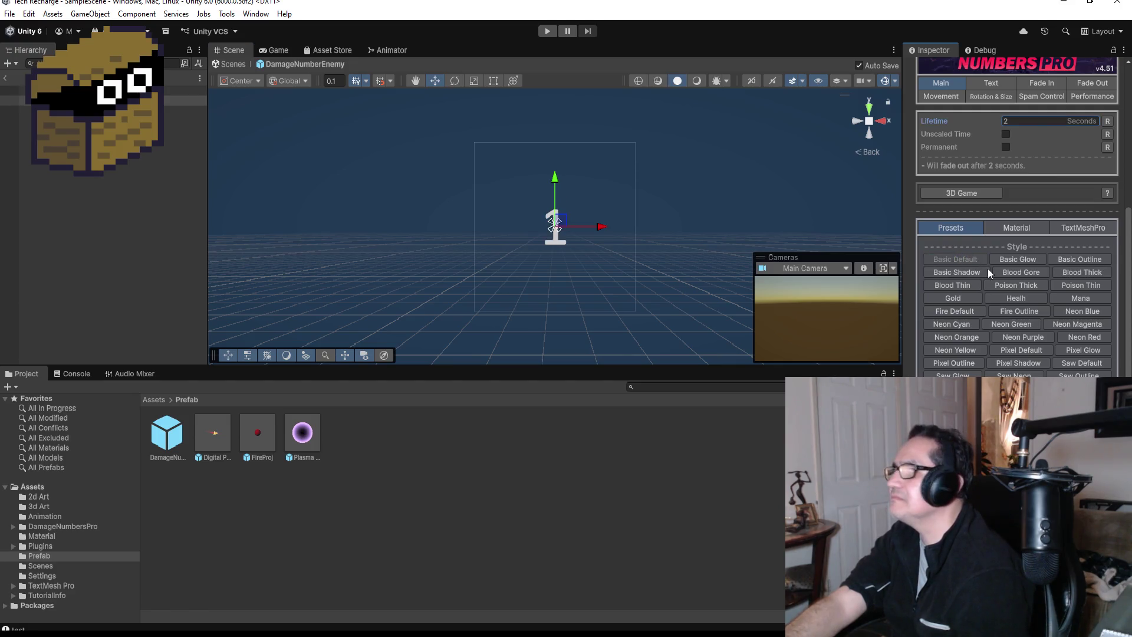
click(1017, 261)
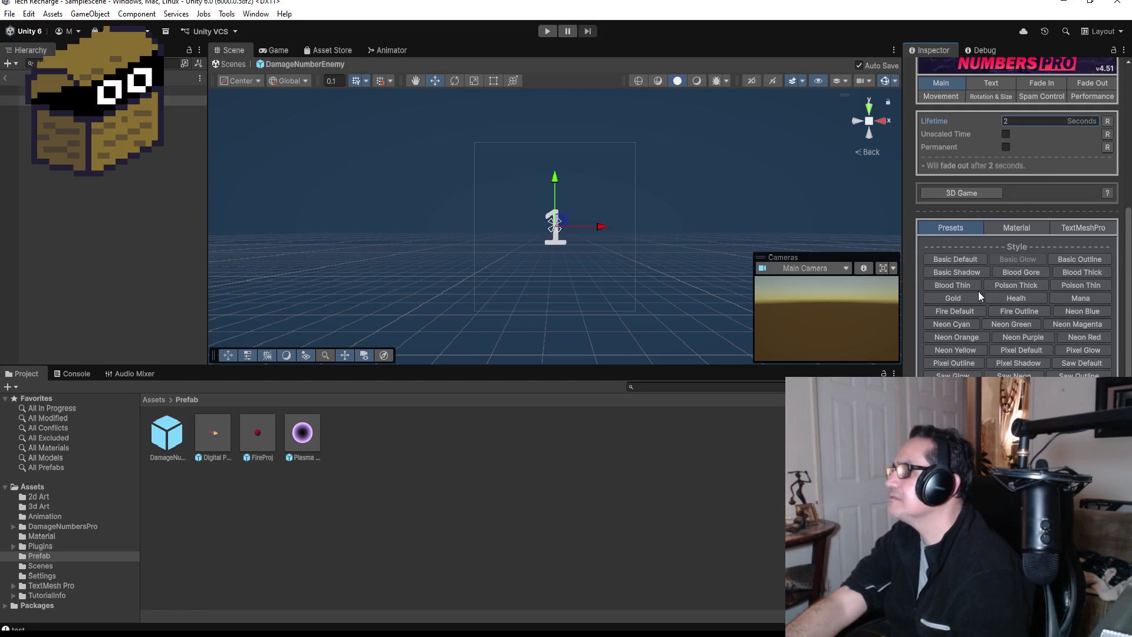
click(961, 296)
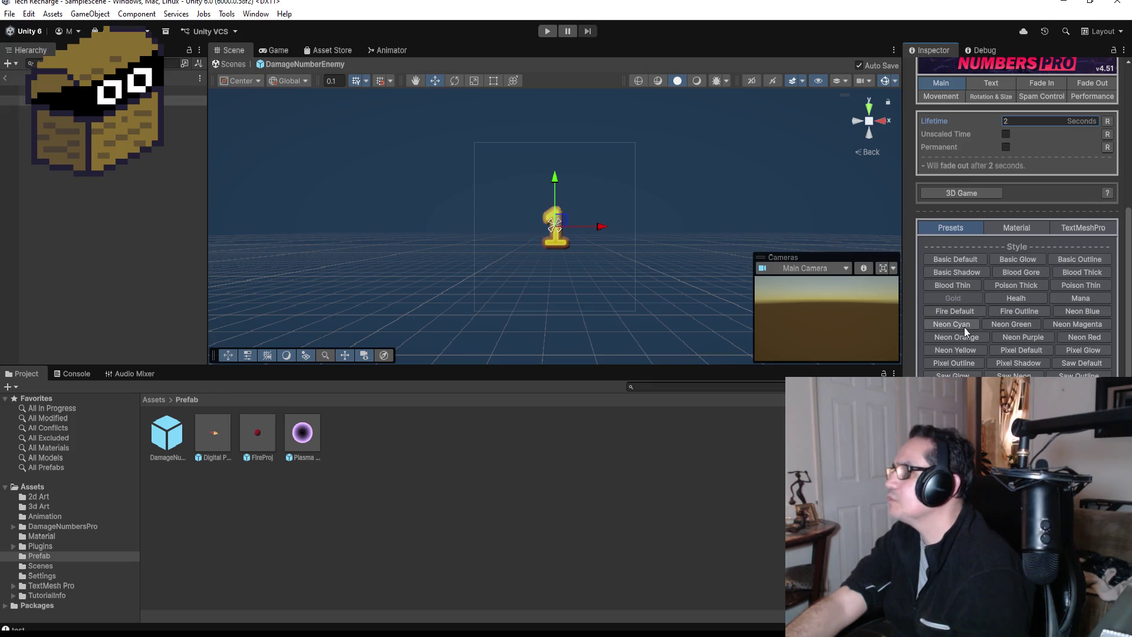
click(964, 325)
click(1021, 324)
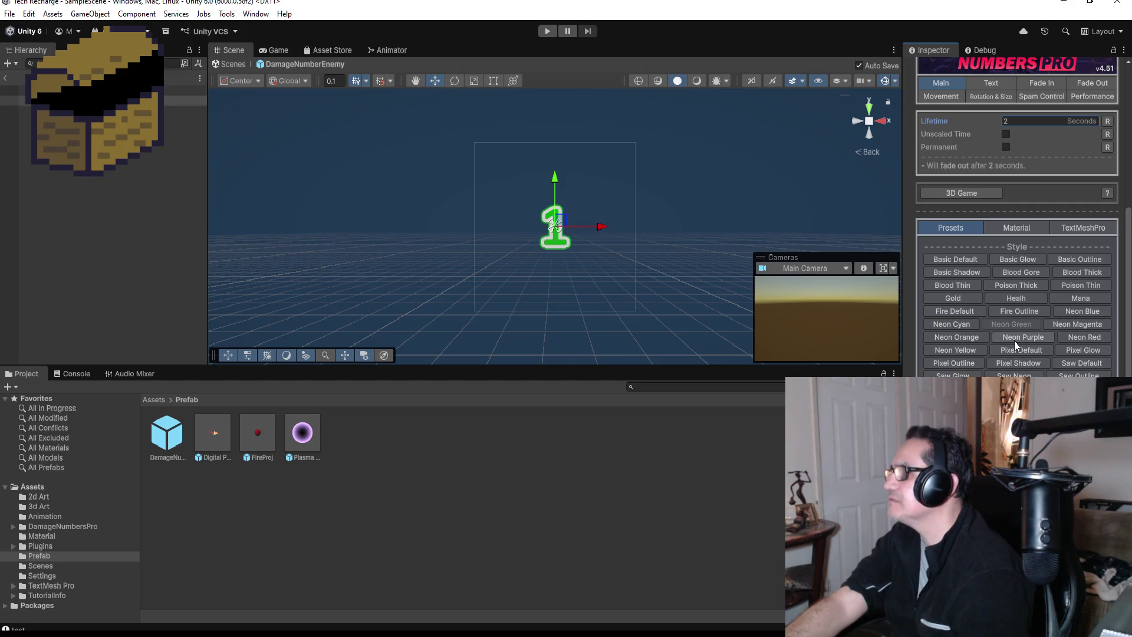
click(1015, 342)
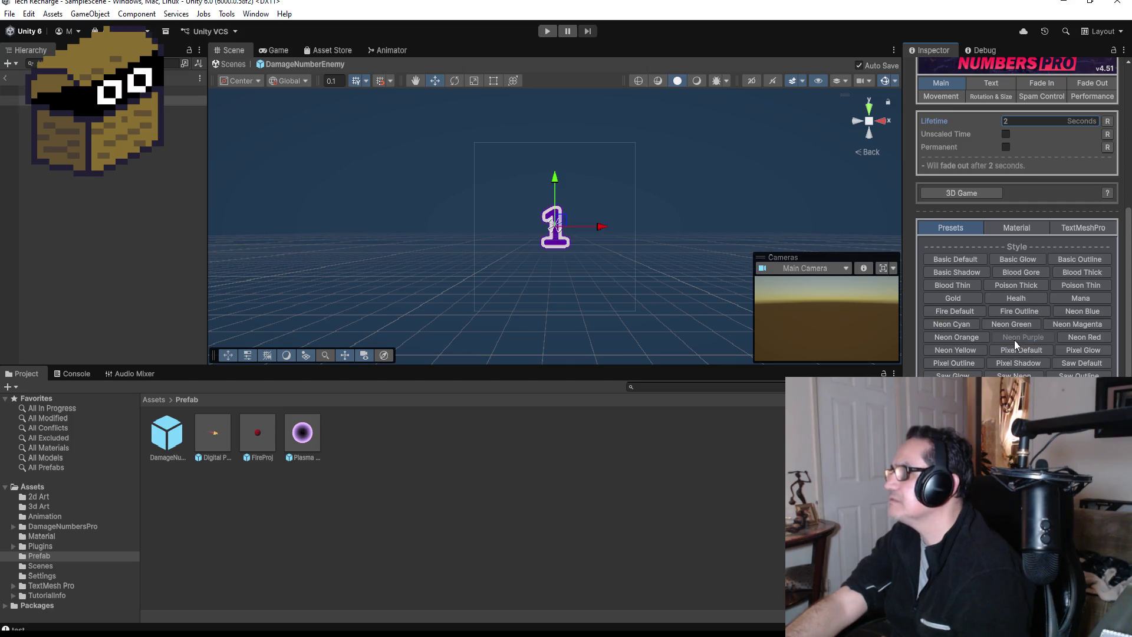
Try Neon Orange, Neon Yellow and Pixel Default, then settle on the Neon Purple preset
click(977, 339)
click(973, 352)
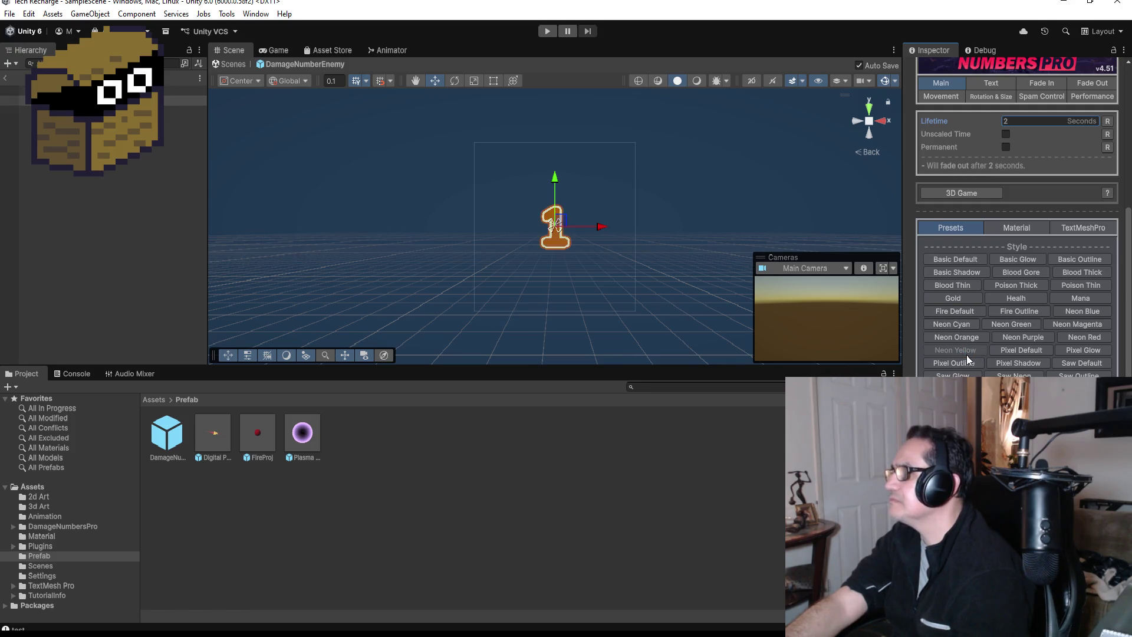
click(1034, 349)
click(1023, 337)
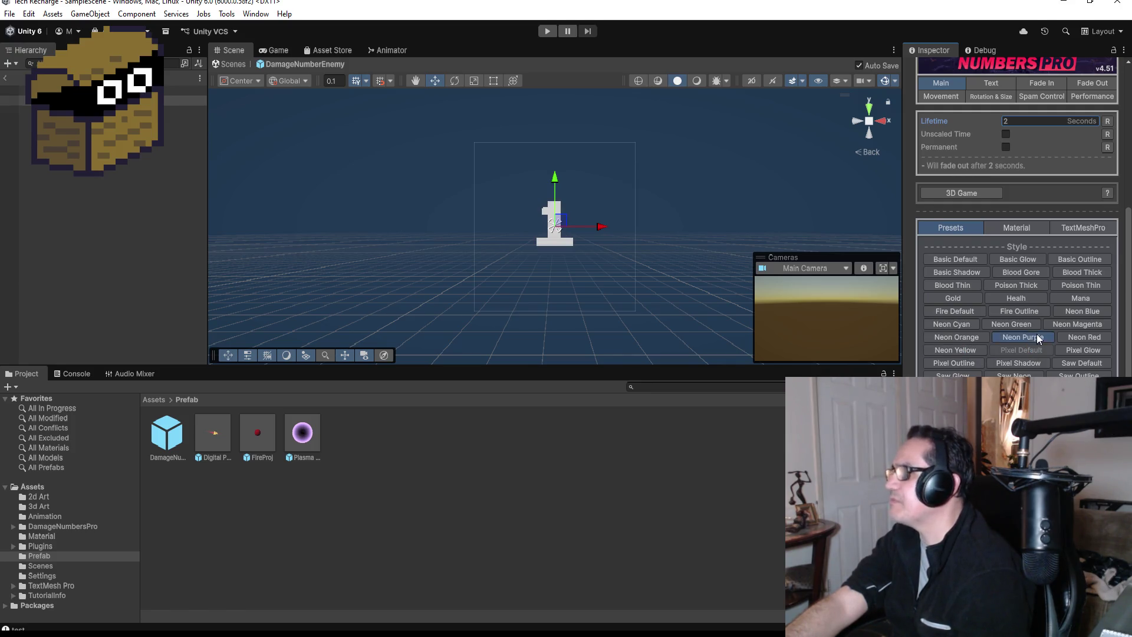
scroll(1024, 339, down, 3)
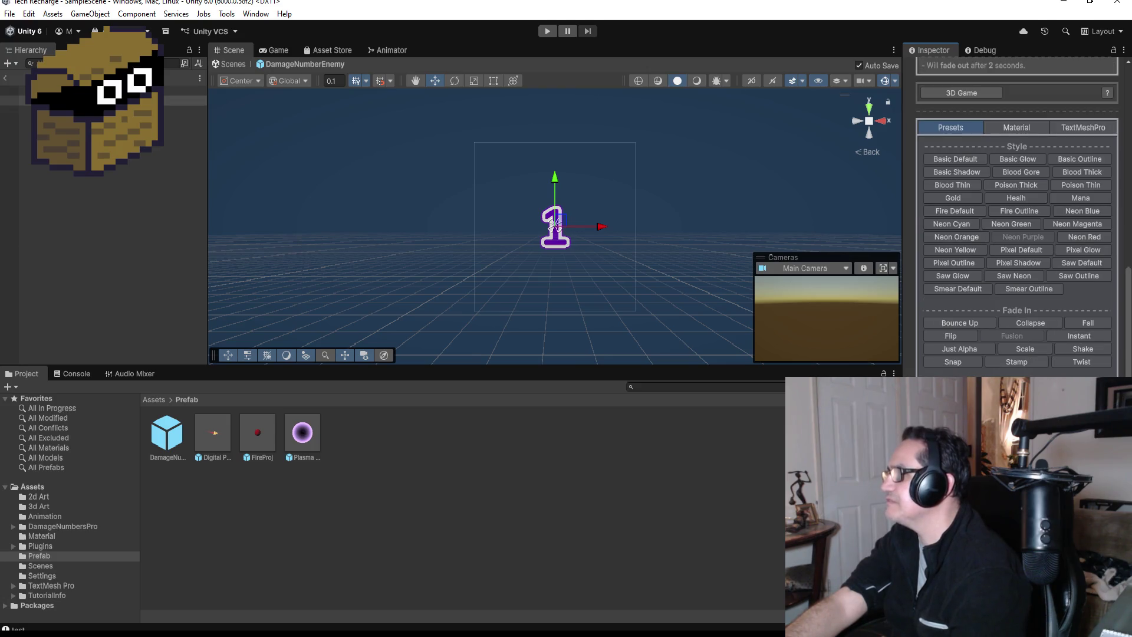
scroll(1023, 217, down, 1)
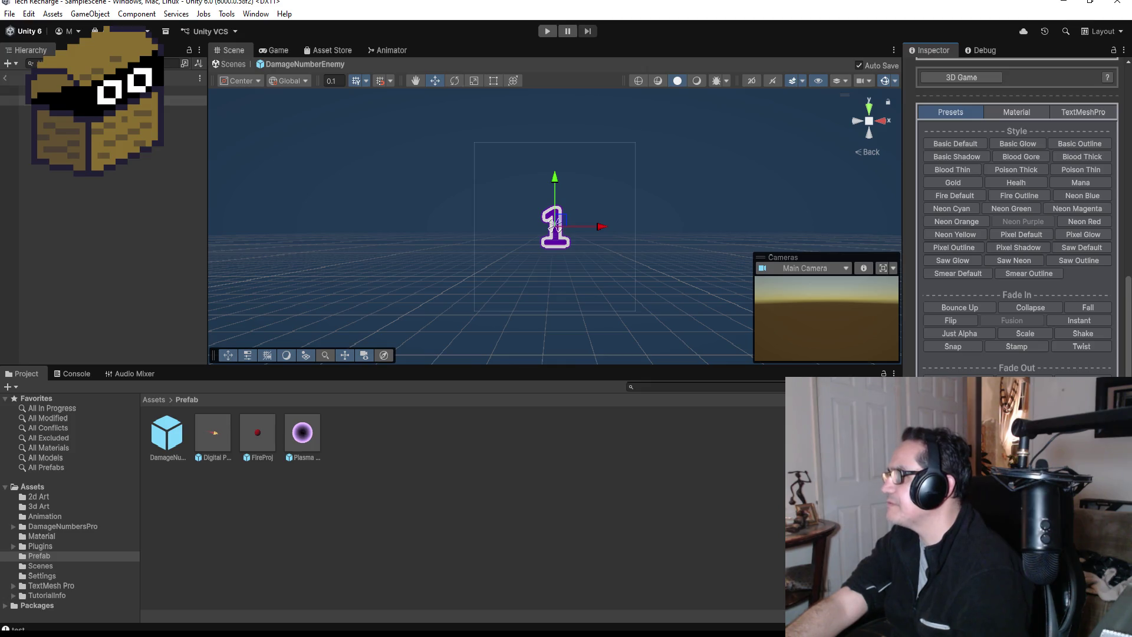
scroll(1017, 224, up, 10)
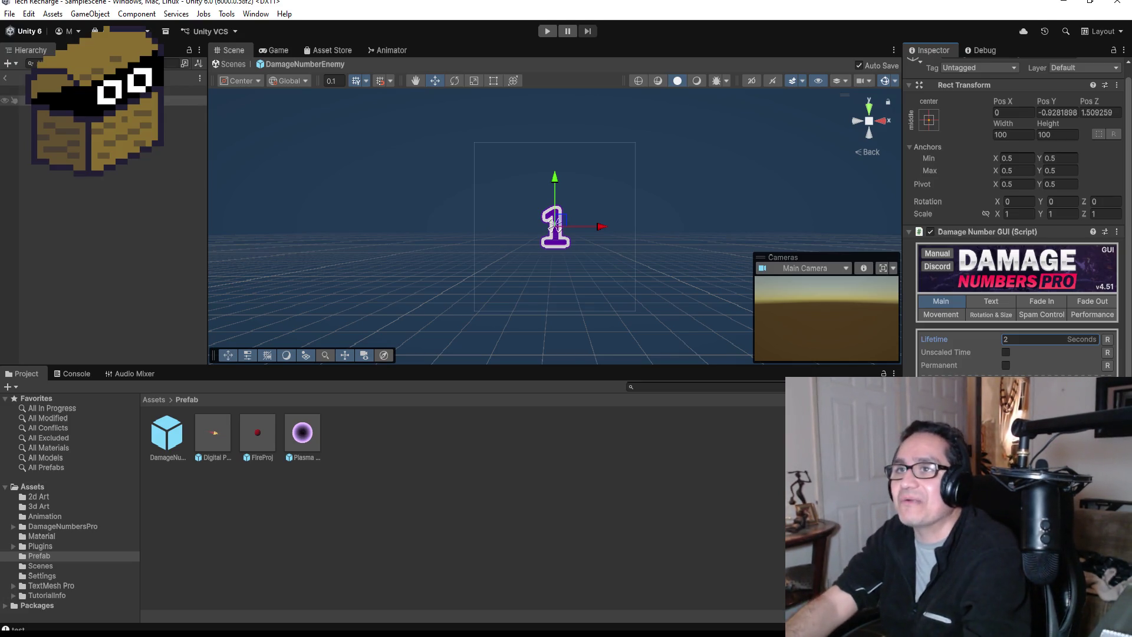
Exit Prefab Mode with the Scene view's back arrow to return to the main scene
click(7, 79)
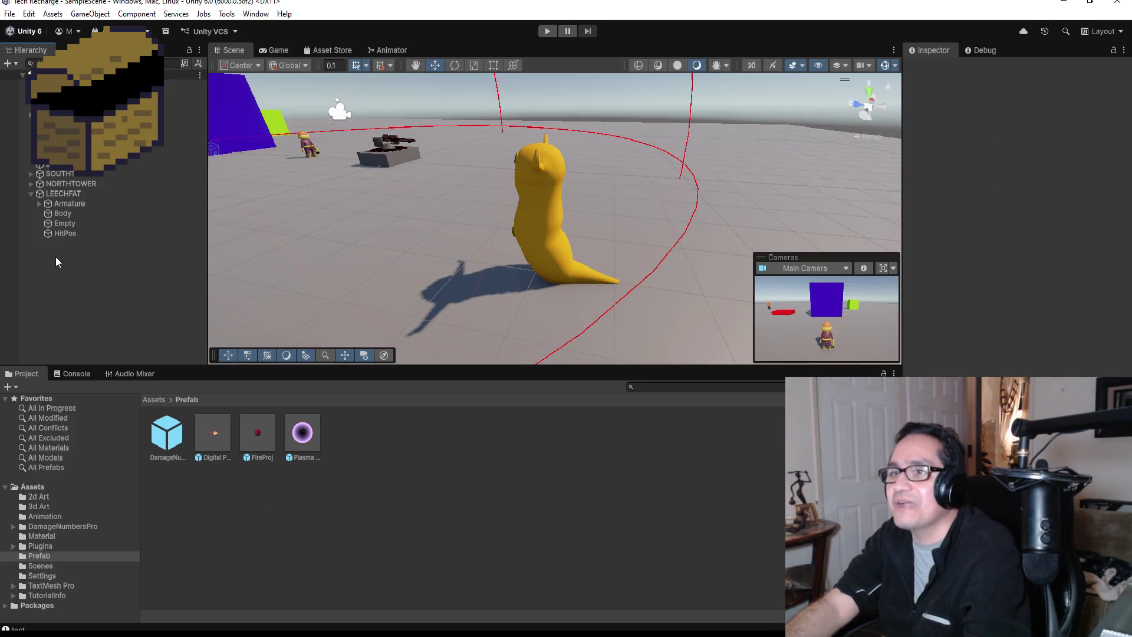
Select LEECHFAT, scroll through its Inspector components, then bring LeechFat.cs forward in Visual Studio
click(79, 195)
scroll(1014, 213, down, 3)
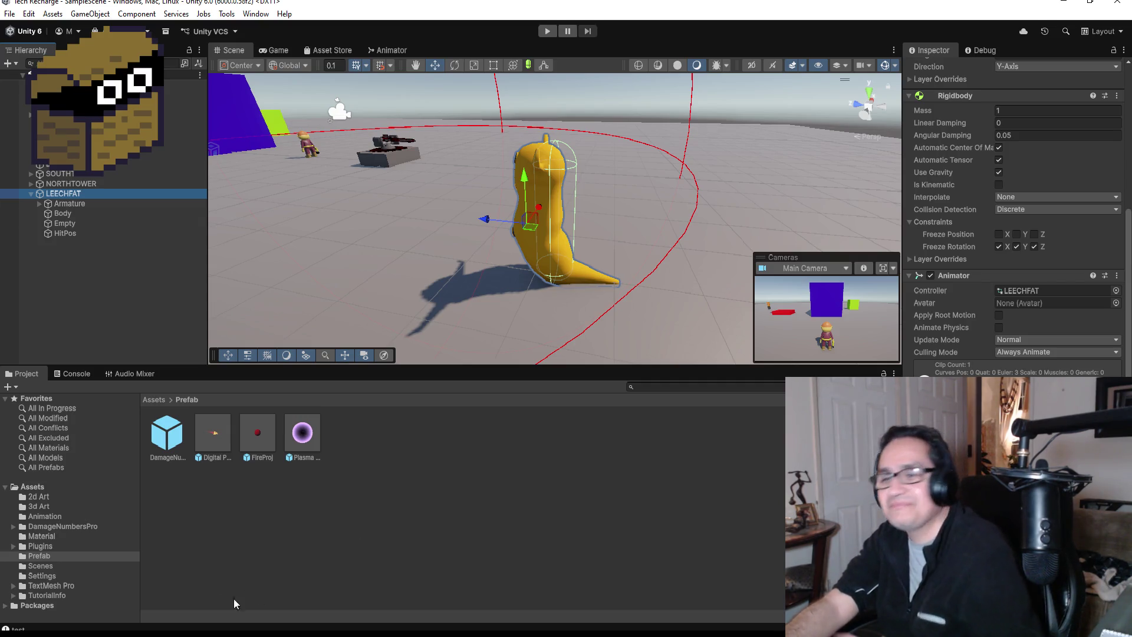
mouse_move(242, 629)
click(165, 588)
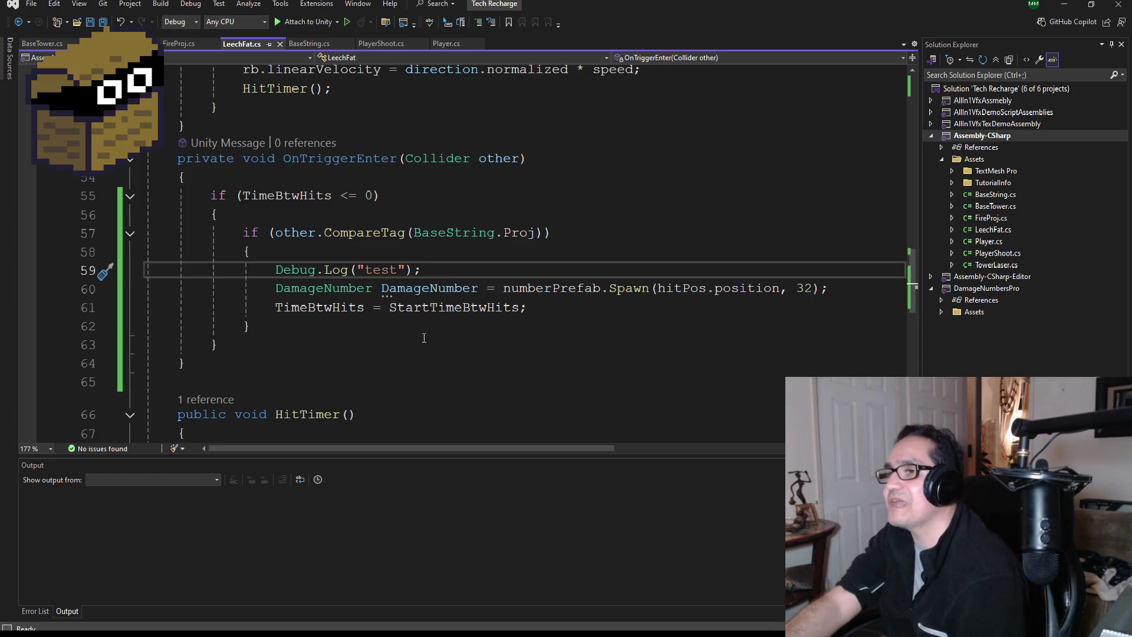
Delete the Debug.Log test line and change the Spawn call's value from 32 to 4
drag(431, 271, 143, 267)
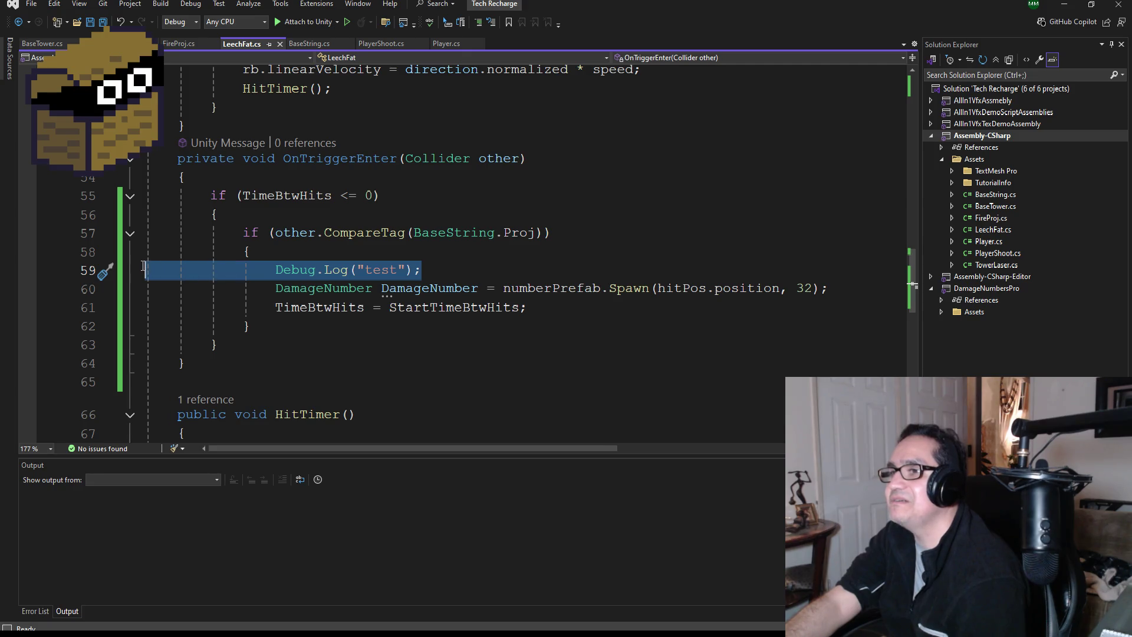
key(BackSpace)
key(BackSpace)
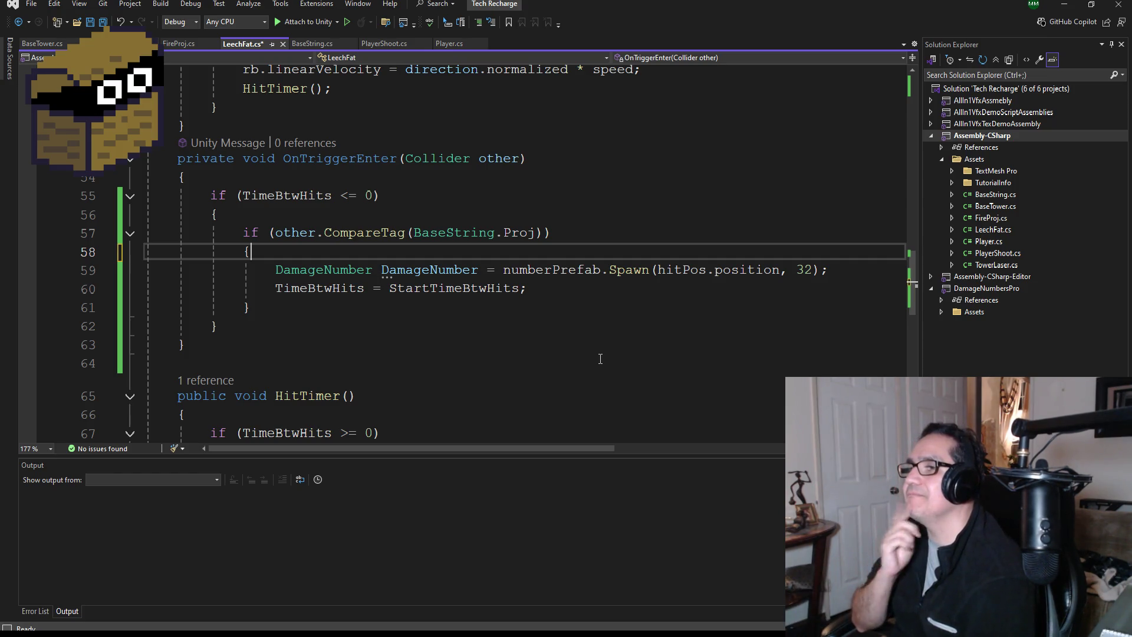
click(814, 270)
key(BackSpace)
key(BackSpace)
text(4)
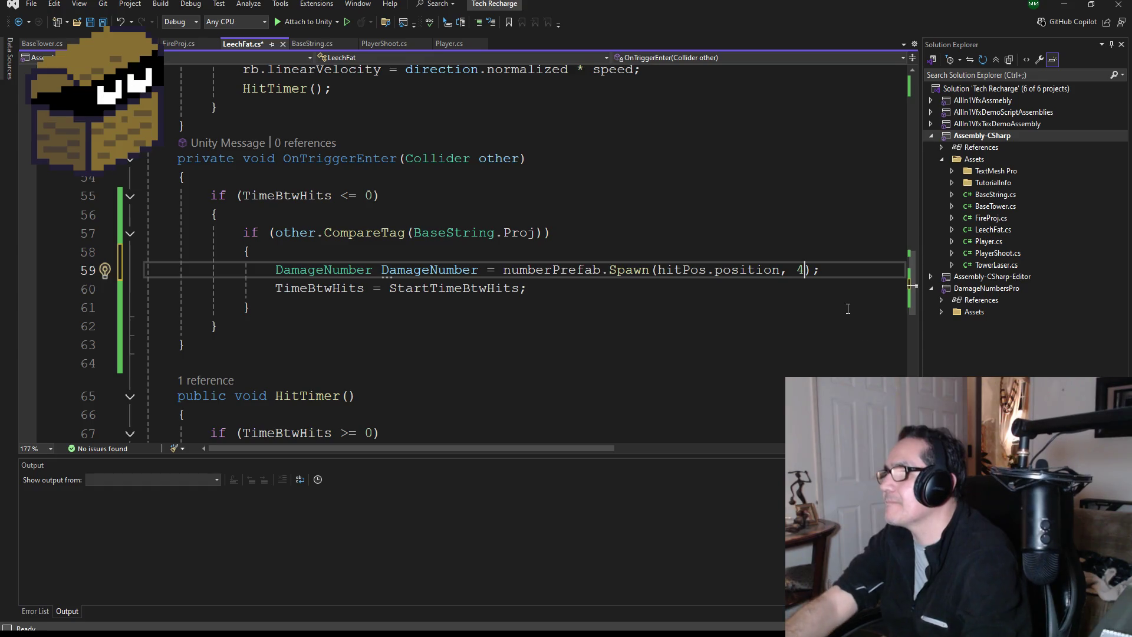
text(f)
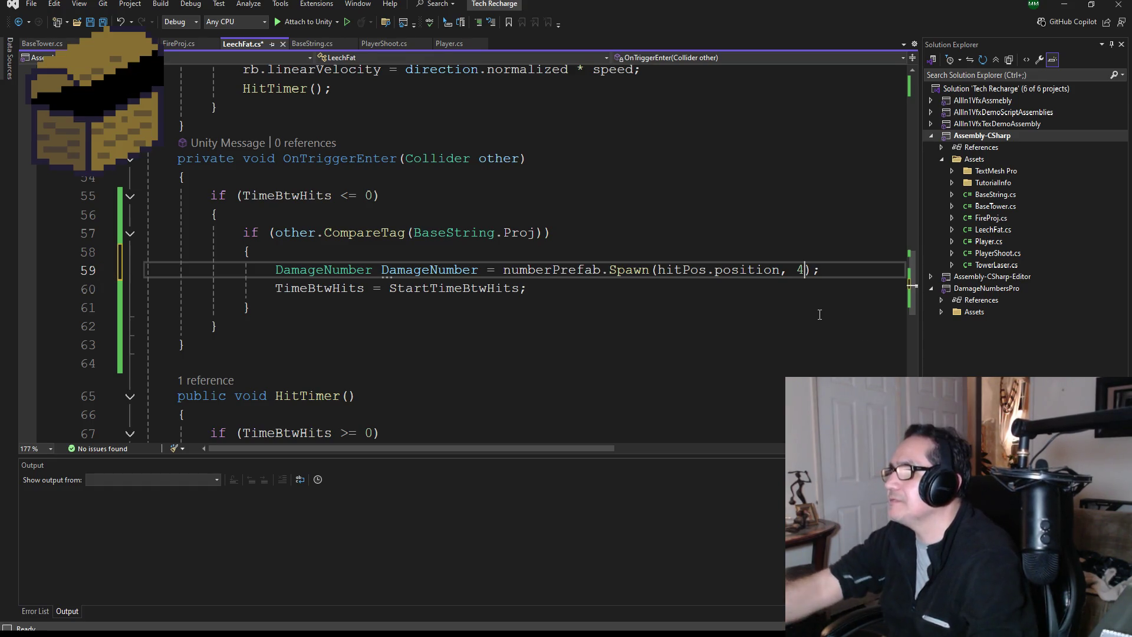
key(BackSpace)
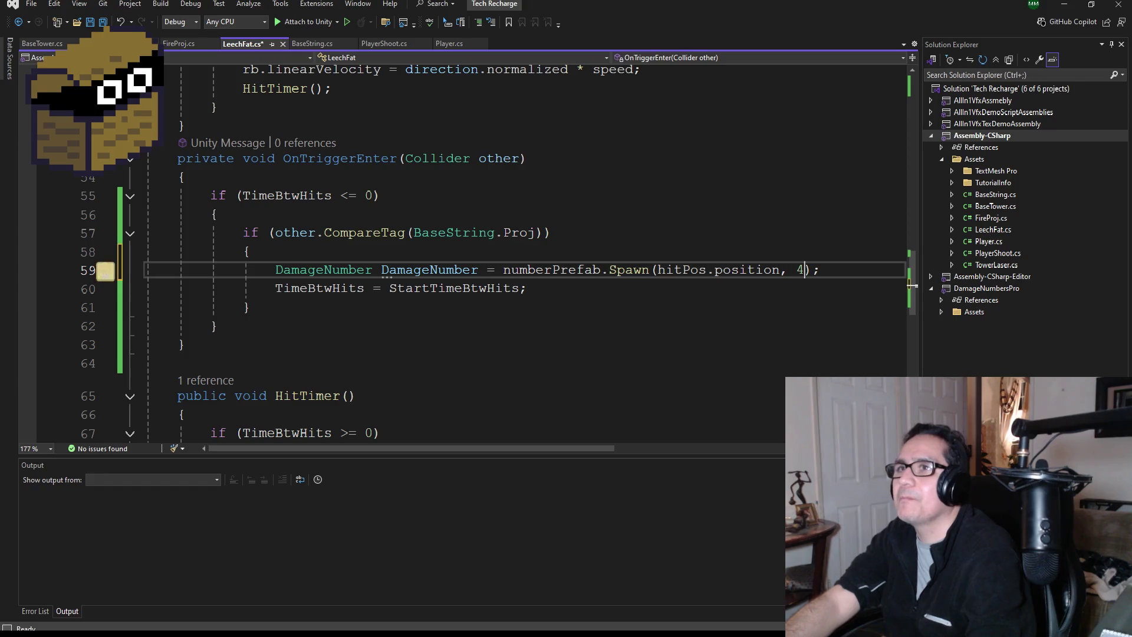
Save LeechFat.cs and return to the Unity editor
click(98, 24)
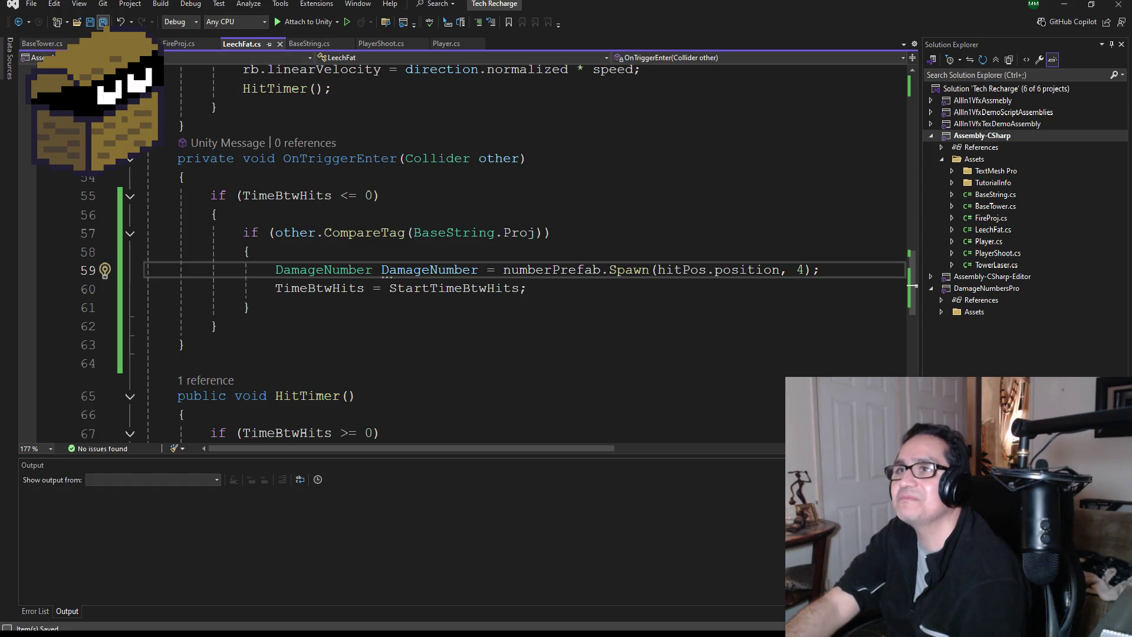
scroll(504, 258, up, 1)
scroll(502, 261, up, 1)
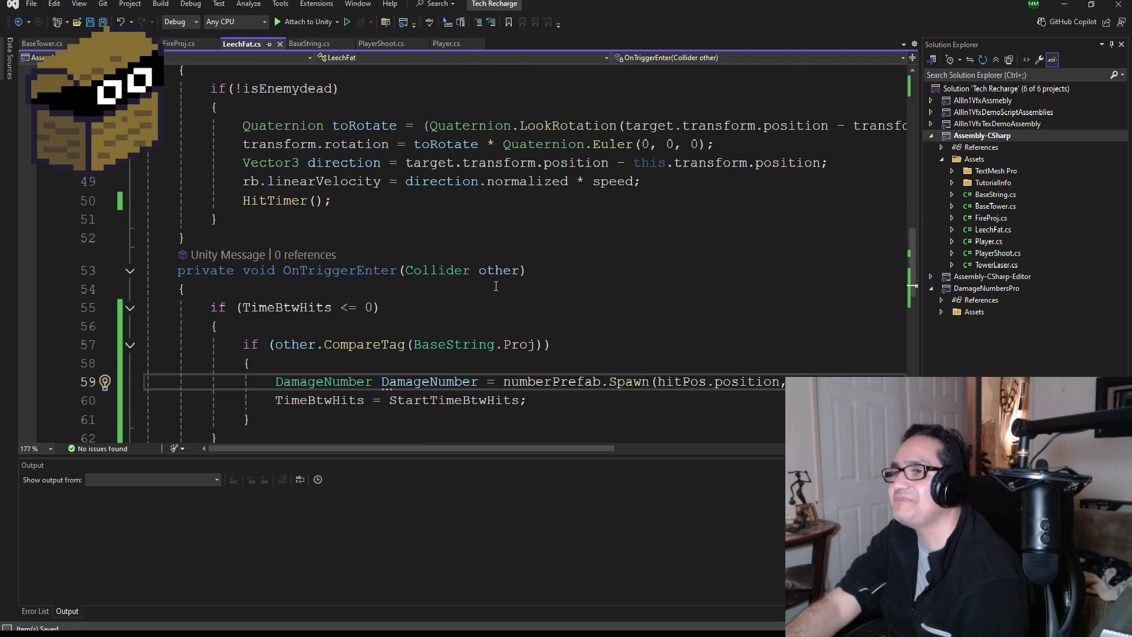
scroll(513, 289, down, 1)
click(1067, 7)
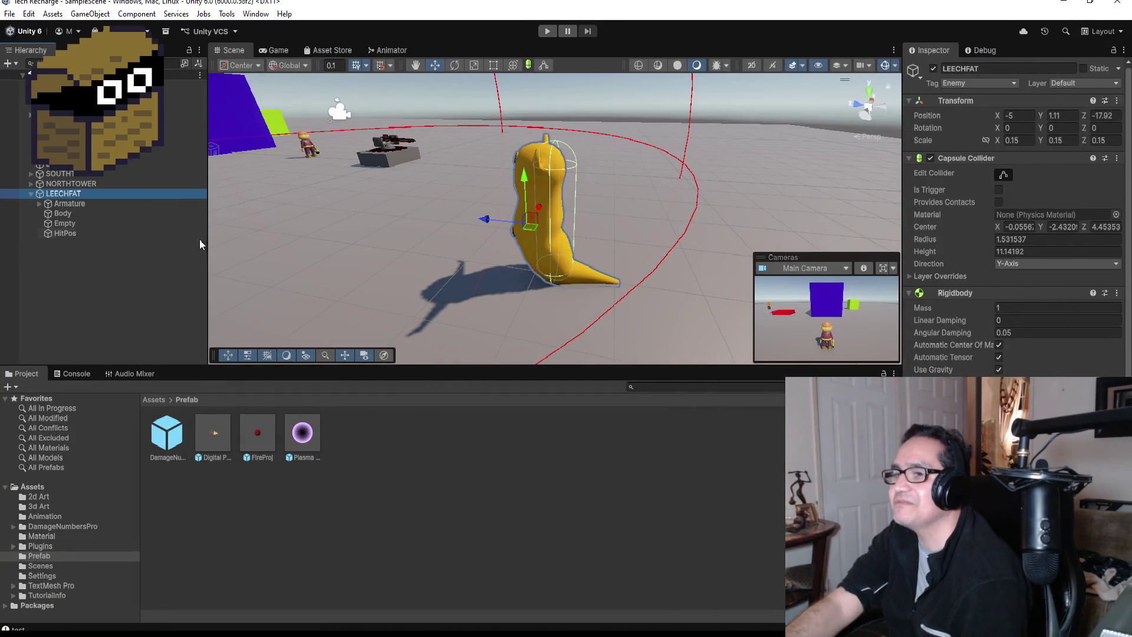
Review LEECHFAT's components in the Inspector, then go back to the top of LeechFat.cs
scroll(1015, 218, down, 6)
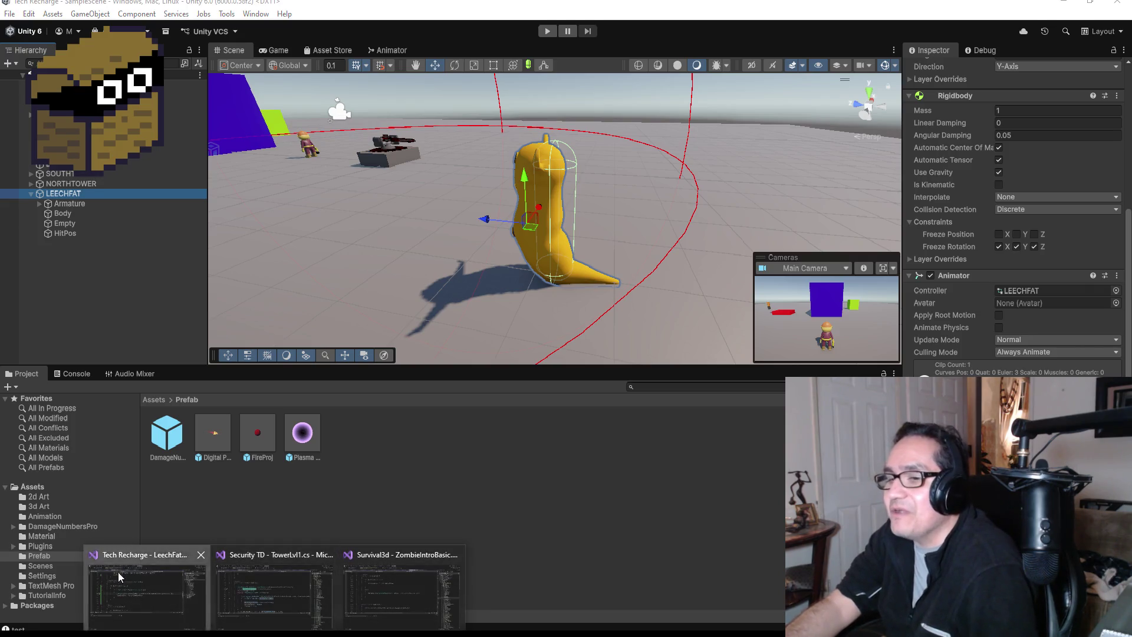
click(118, 572)
scroll(522, 259, up, 15)
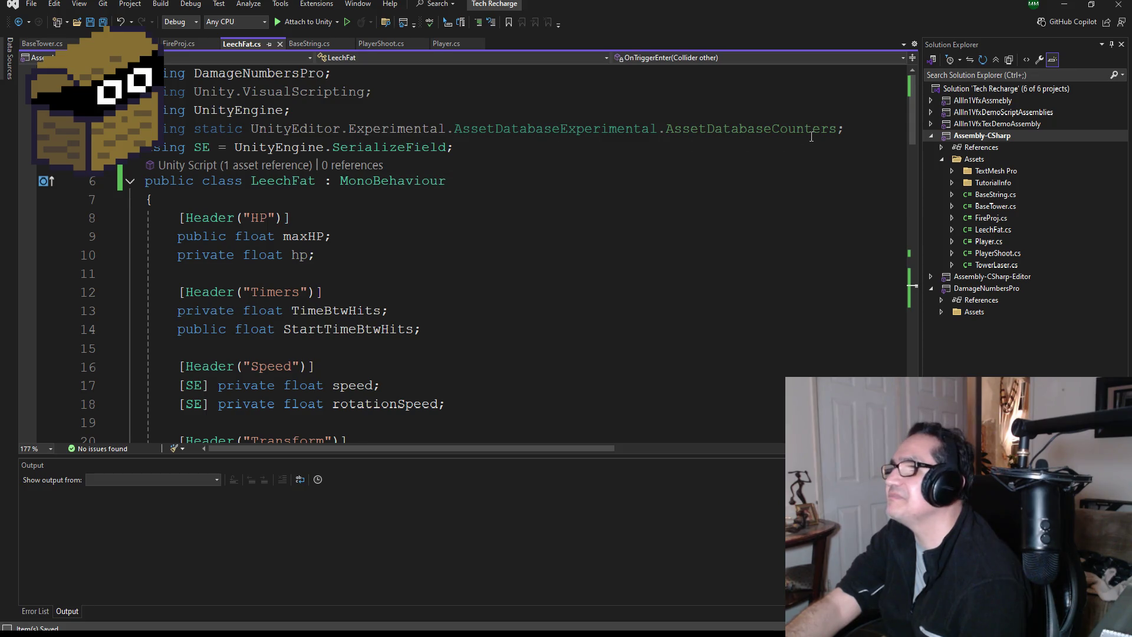
Add a new 'using DamageNumbersPro;' line below the existing using directives
drag(851, 127, 177, 137)
click(504, 154)
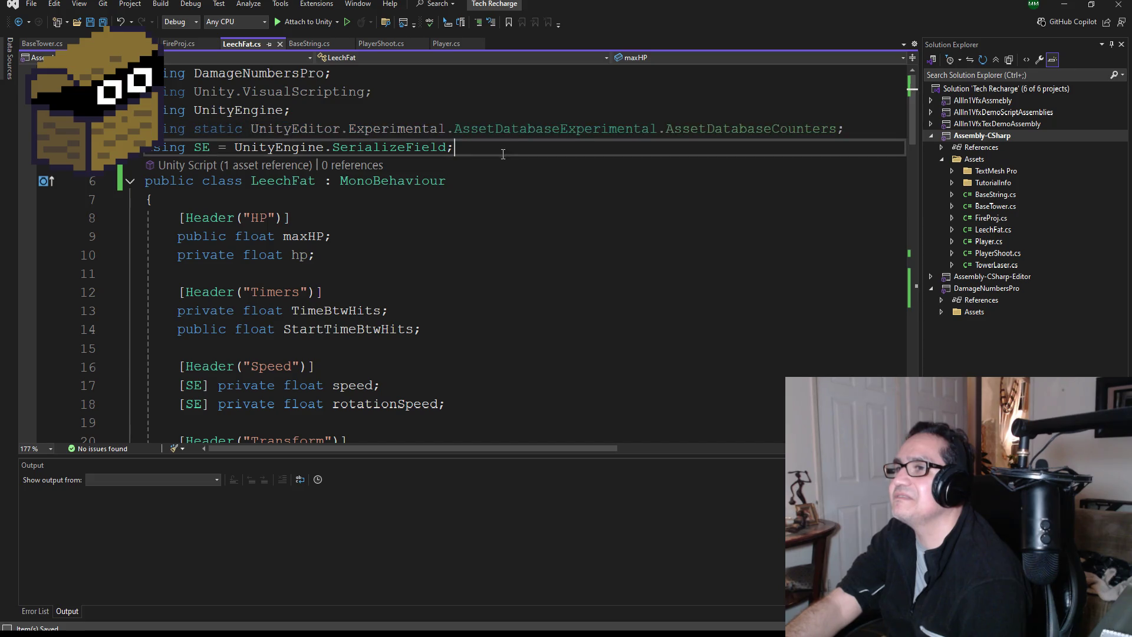
scroll(442, 212, down, 6)
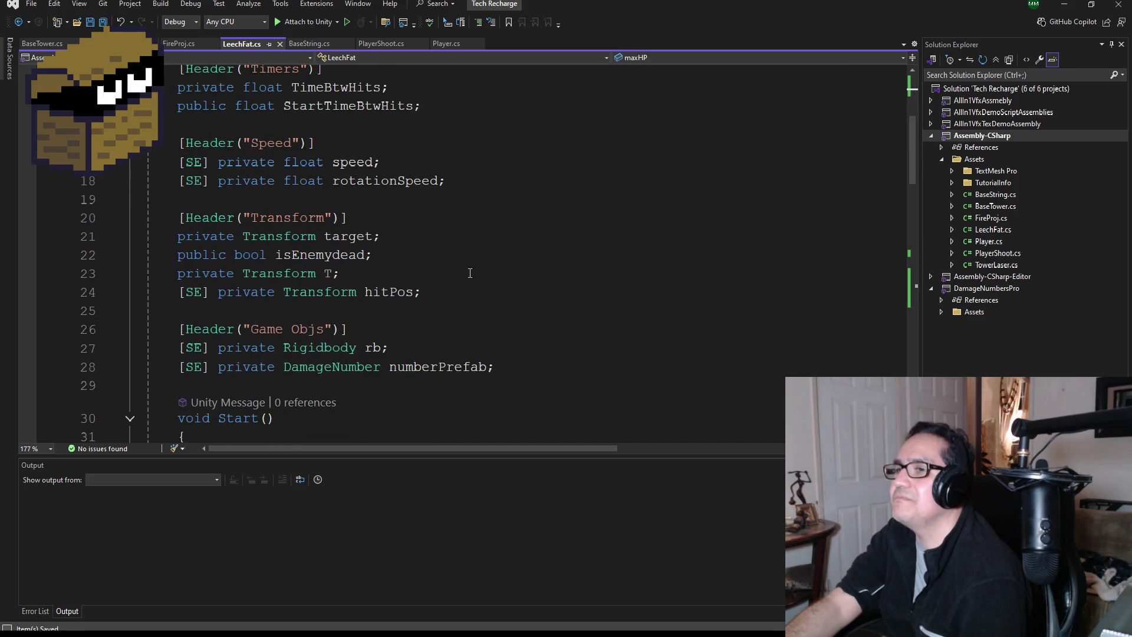
scroll(465, 275, up, 6)
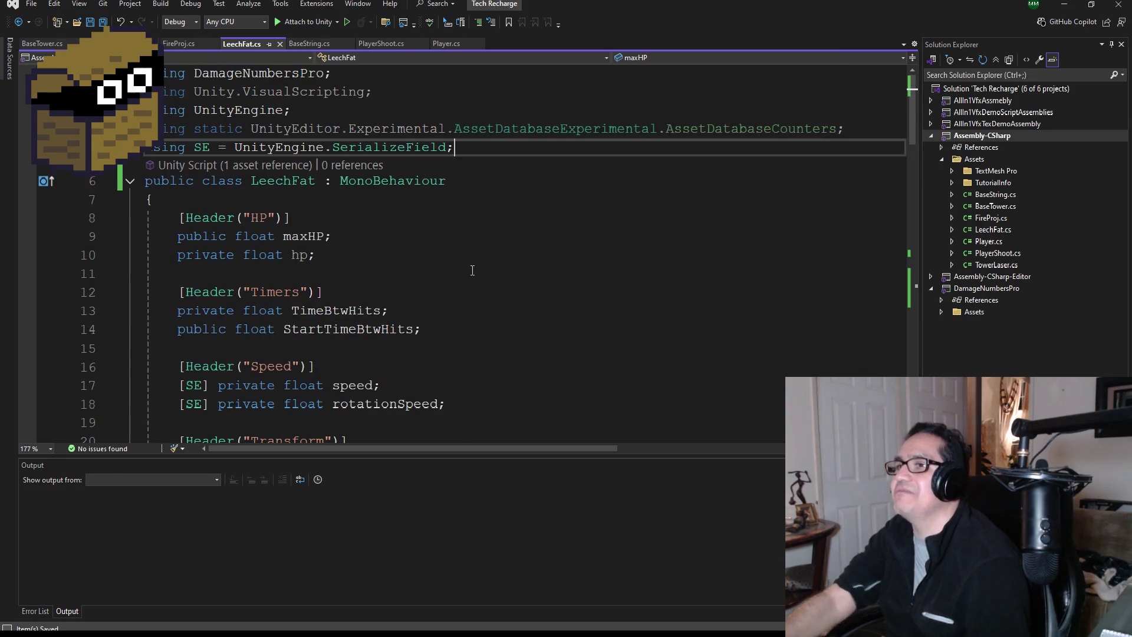
key(Return)
text(us)
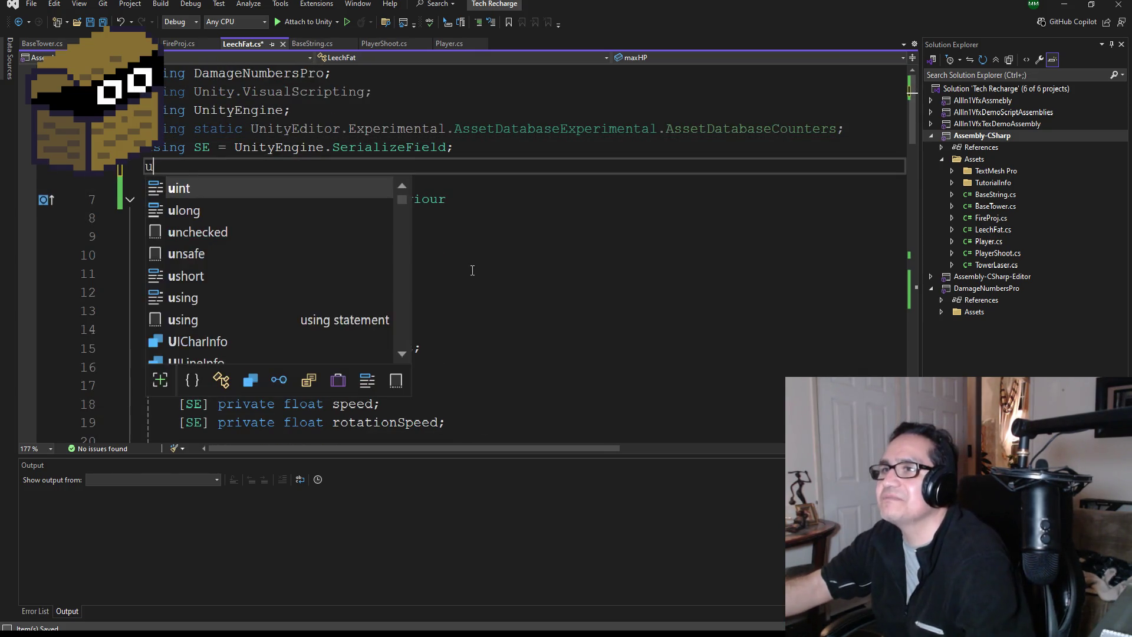
key(Tab)
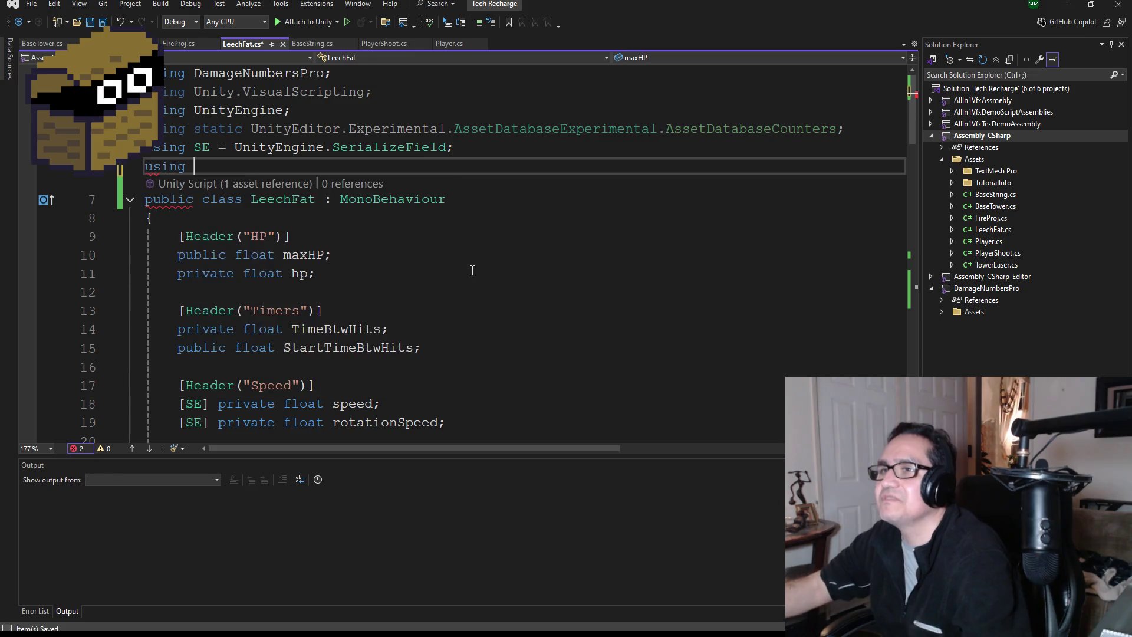
key(Tab)
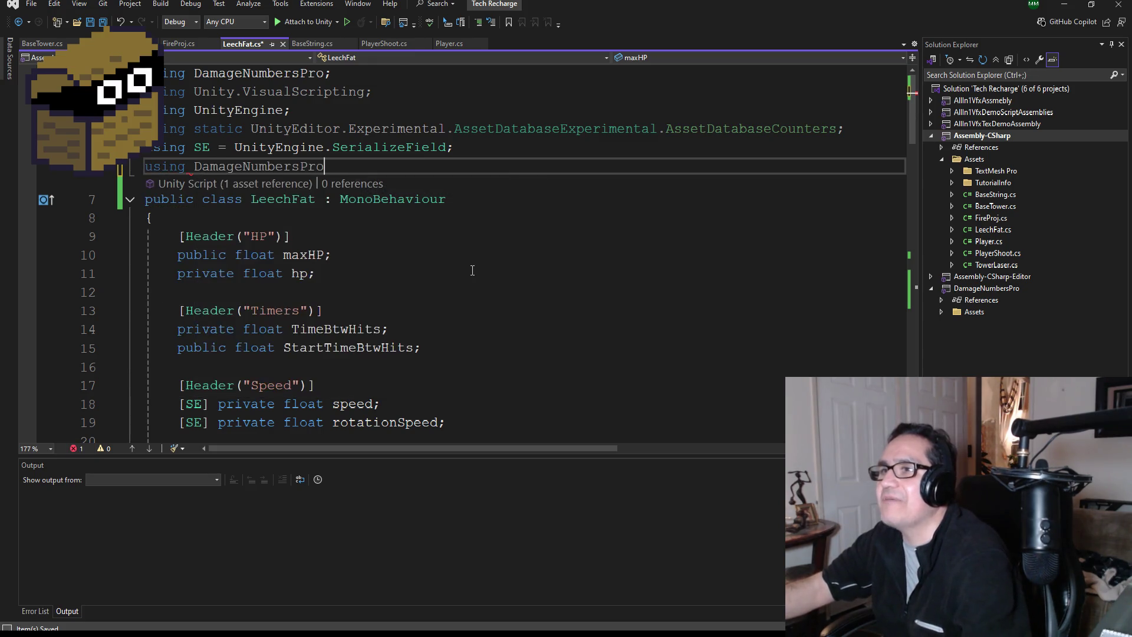
text(;)
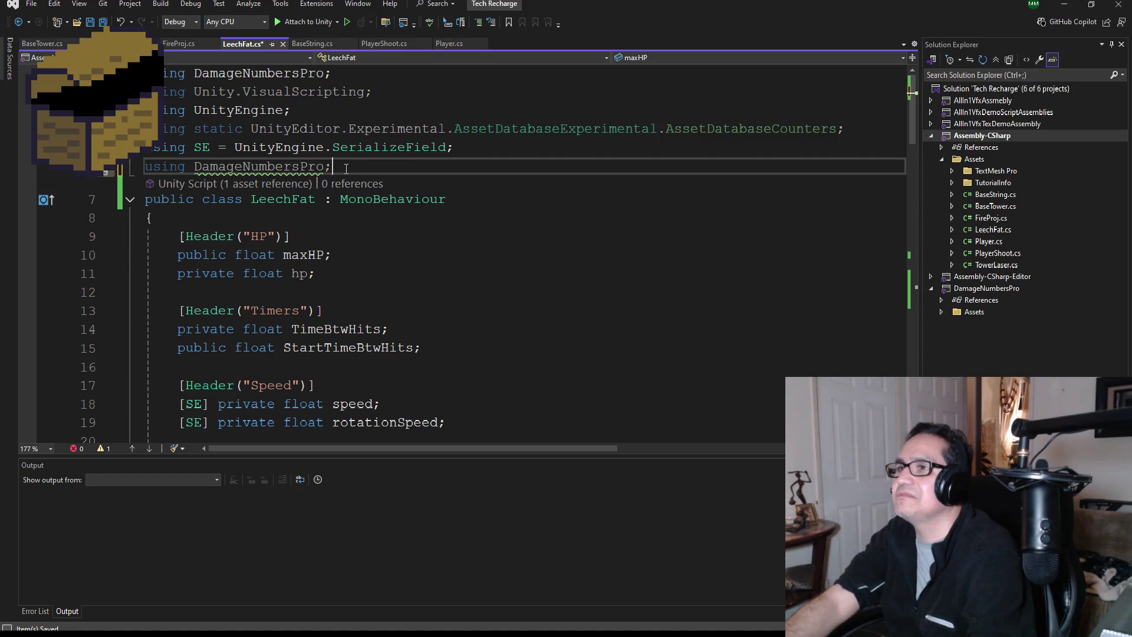
Delete the duplicate DamageNumbersPro using and the static UnityEditor.Experimental using line
drag(344, 168, 139, 160)
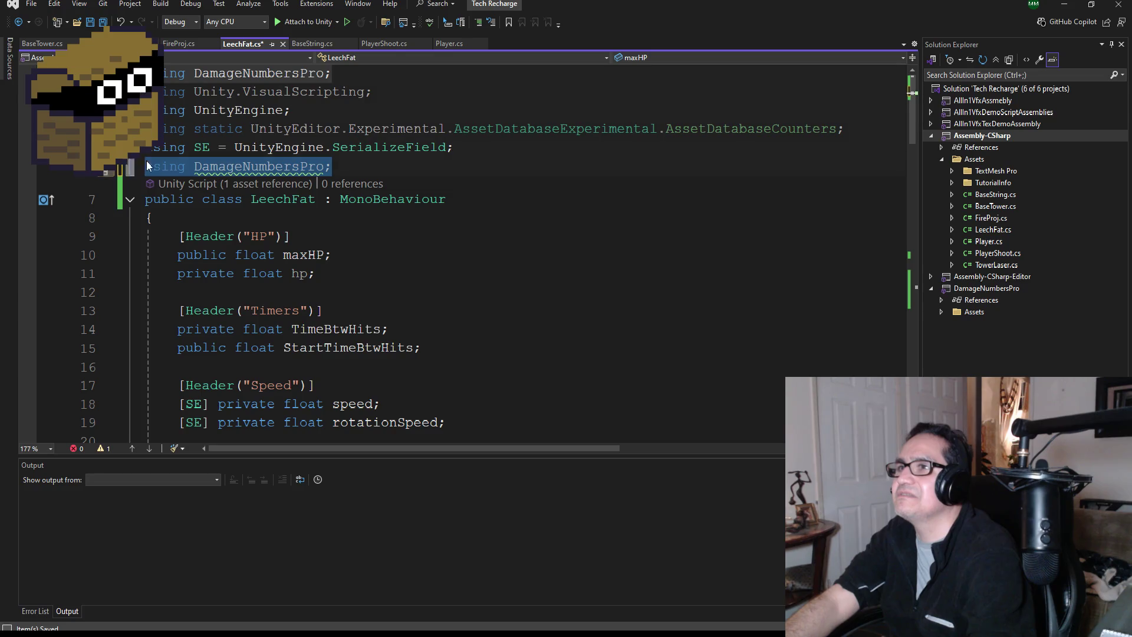
key(BackSpace)
key(BackSpace)
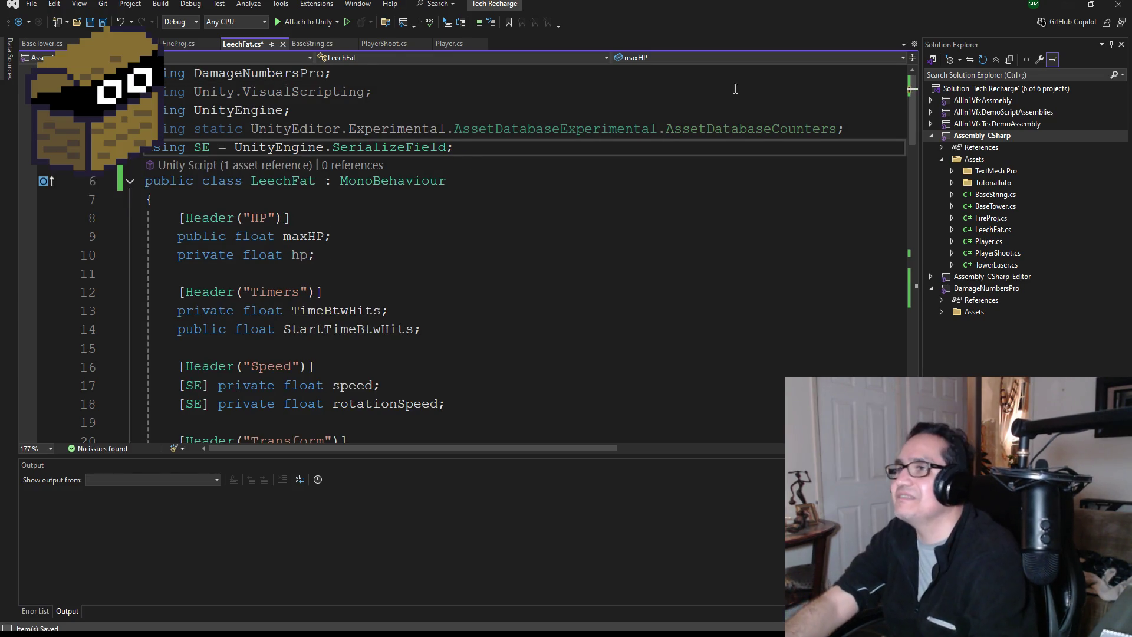
mouse_move(845, 129)
mouse_down()
mouse_move(188, 118)
mouse_move(148, 131)
mouse_up()
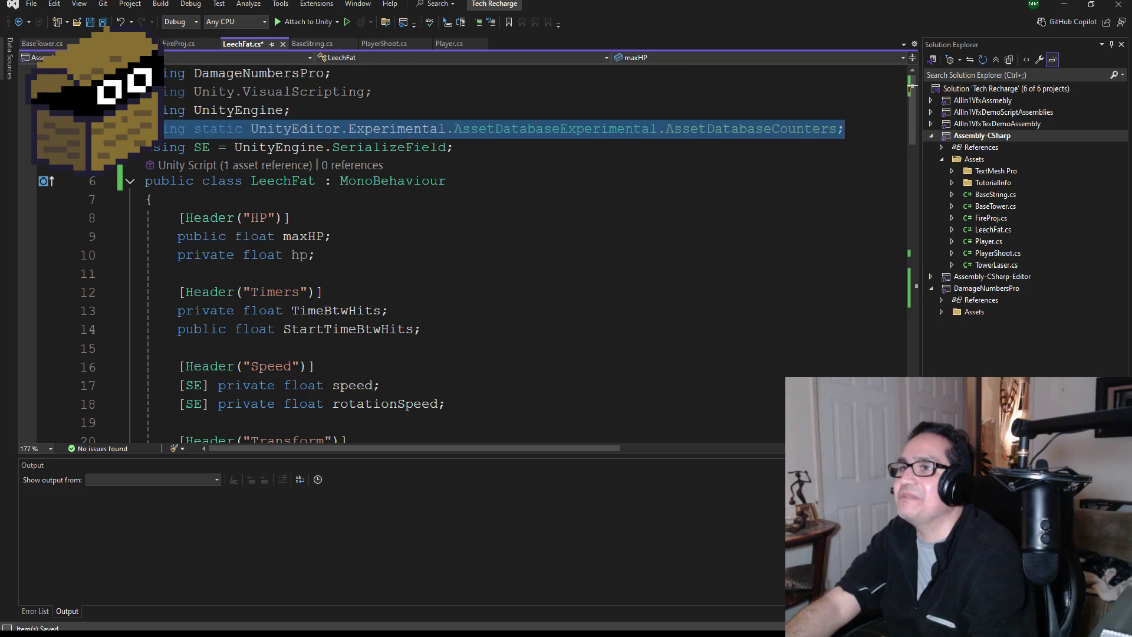
key(BackSpace)
key(BackSpace)
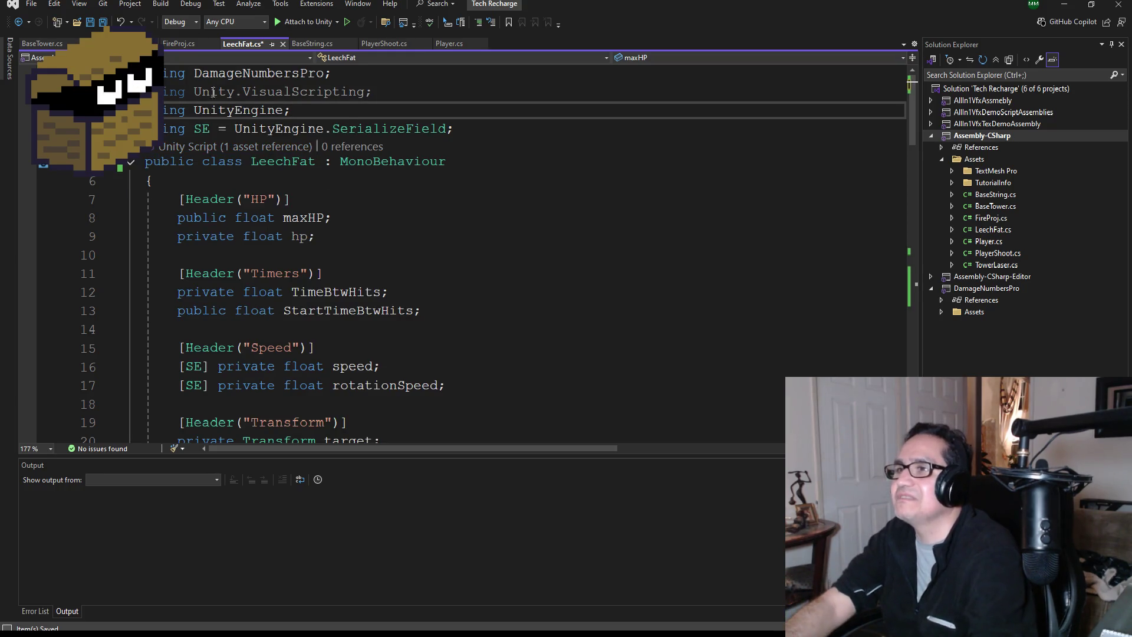
Save LeechFat.cs and find the HitTimer() call inside Update()
key(ctrl+s)
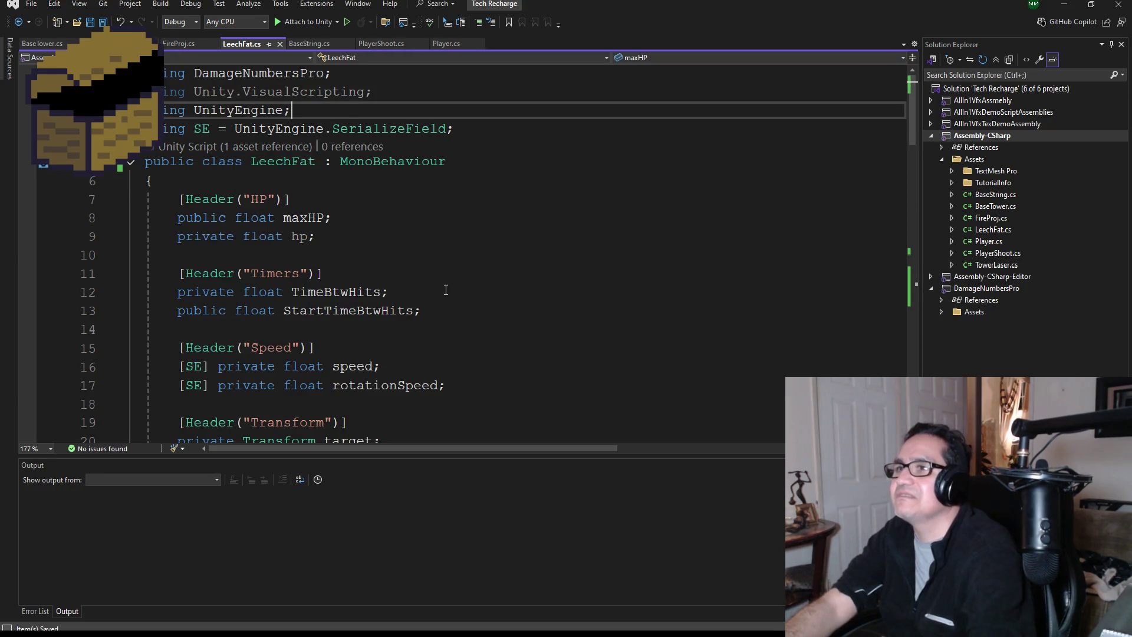
scroll(435, 278, down, 11)
scroll(436, 279, down, 13)
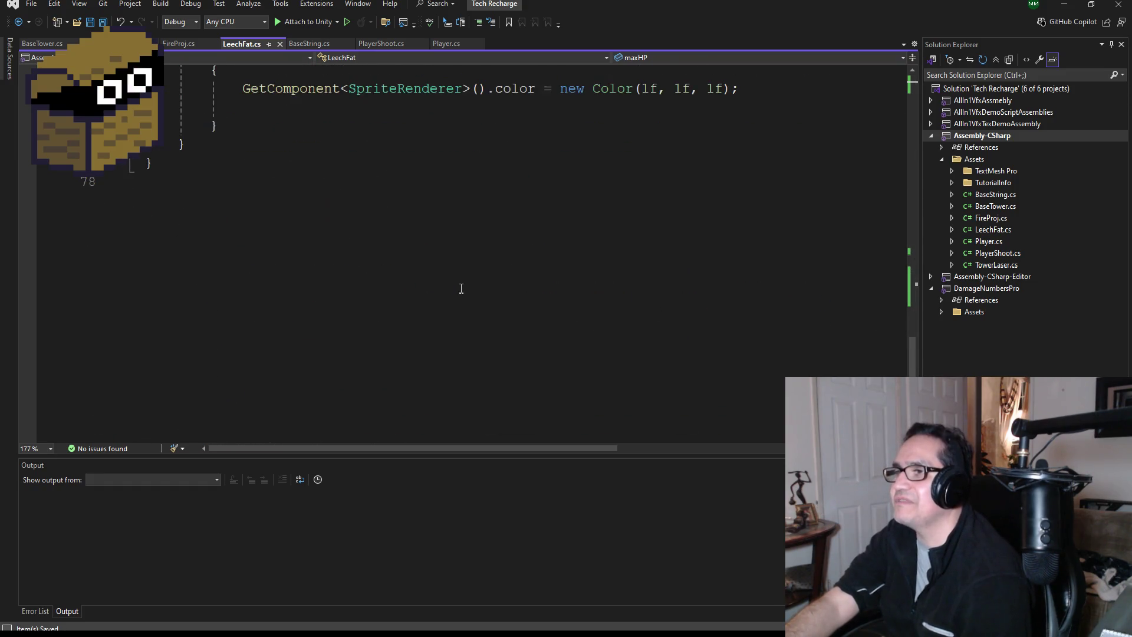
scroll(461, 287, up, 3)
scroll(417, 301, up, 9)
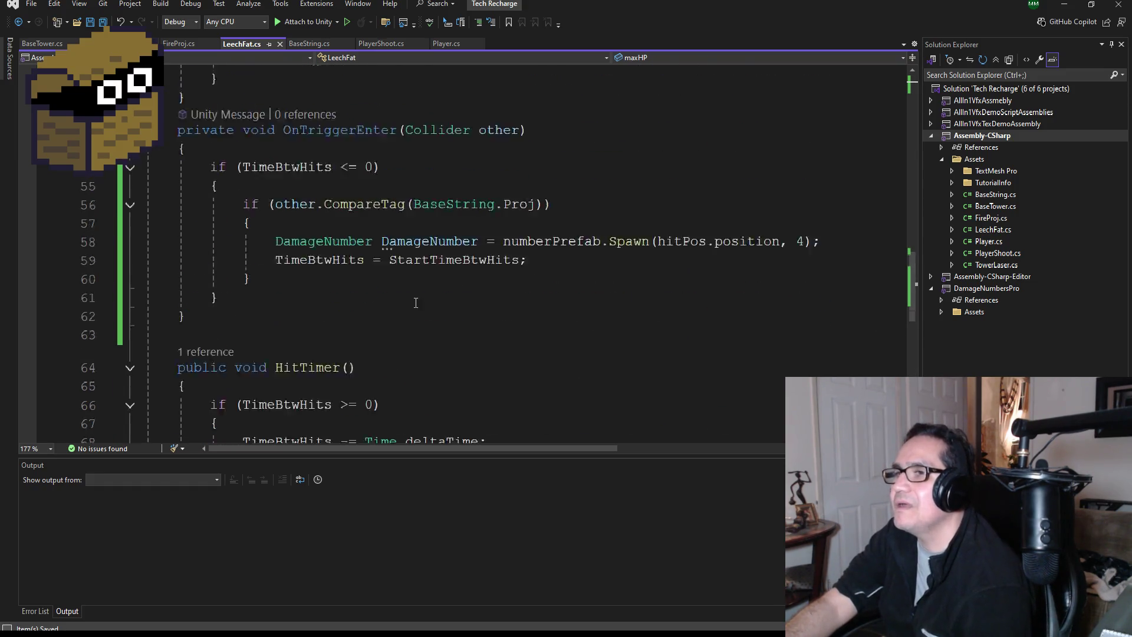
scroll(369, 274, up, 2)
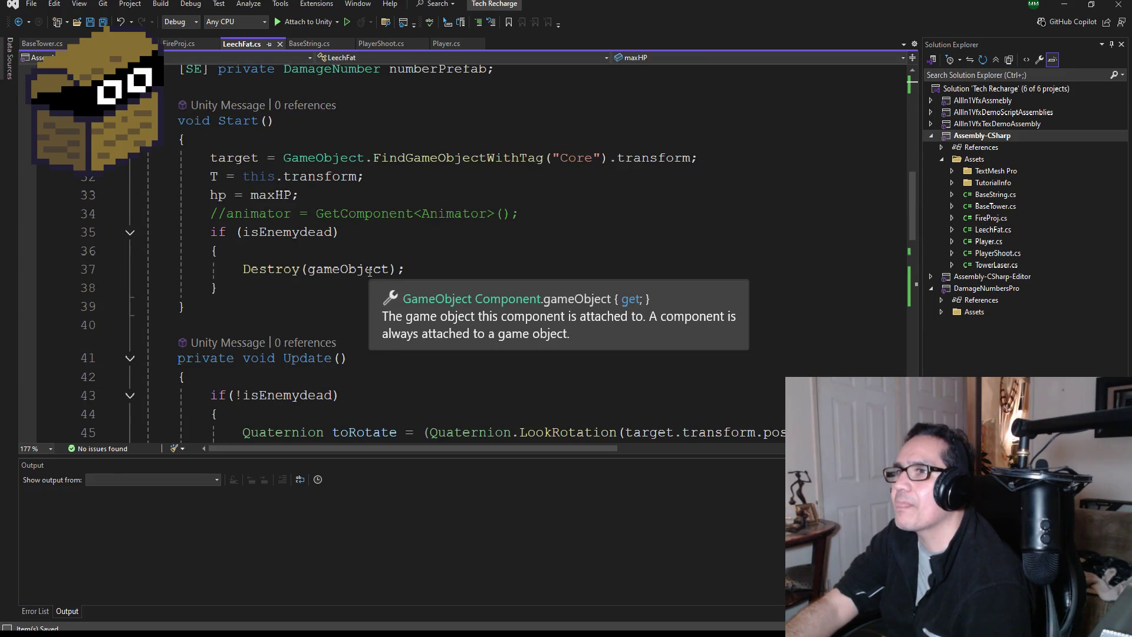
scroll(350, 267, up, 2)
scroll(348, 289, down, 6)
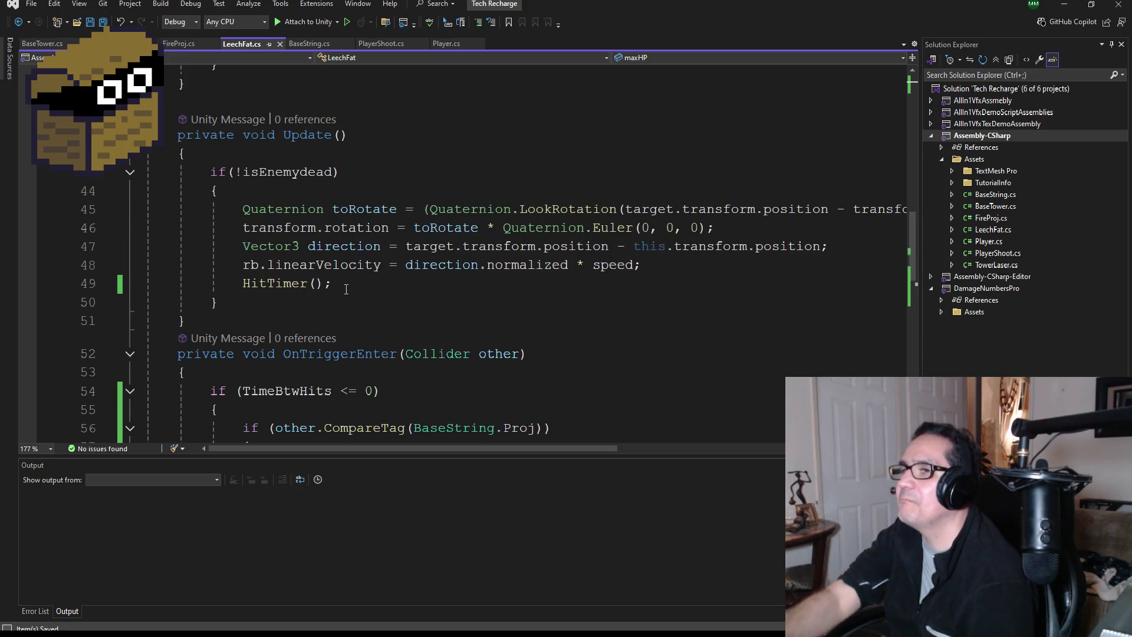
Move HitTimer(); from inside the if(!isEnemydead) block to just after it, and save
shift+click(234, 286)
drag(235, 286, 246, 285)
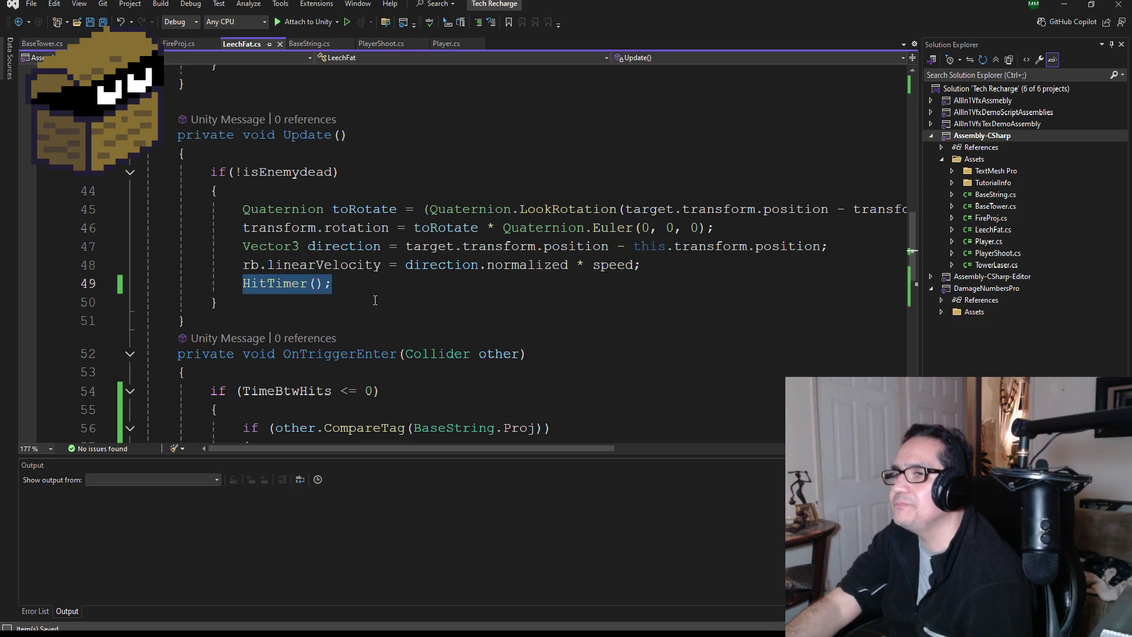
key(Delete)
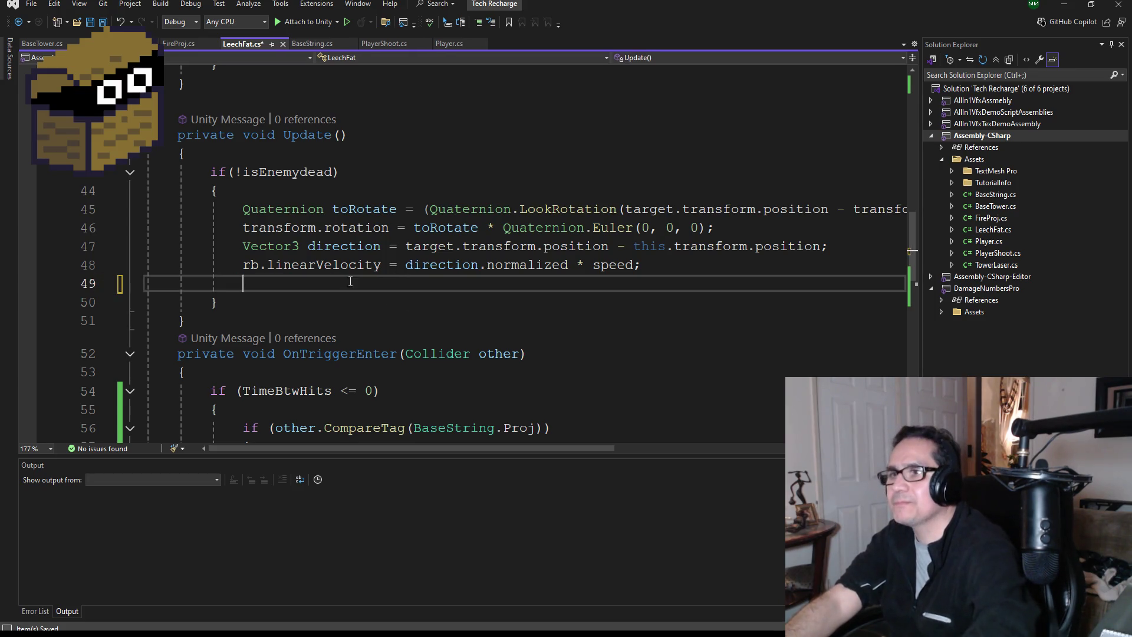
key(BackSpace)
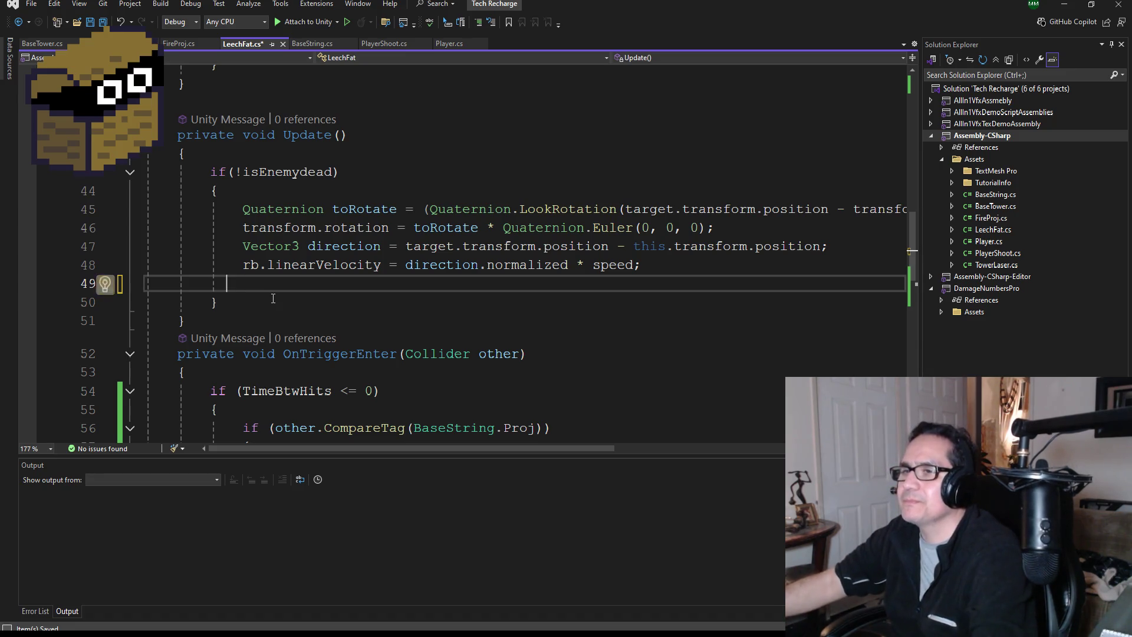
key(Down)
key(Return)
text(Hit)
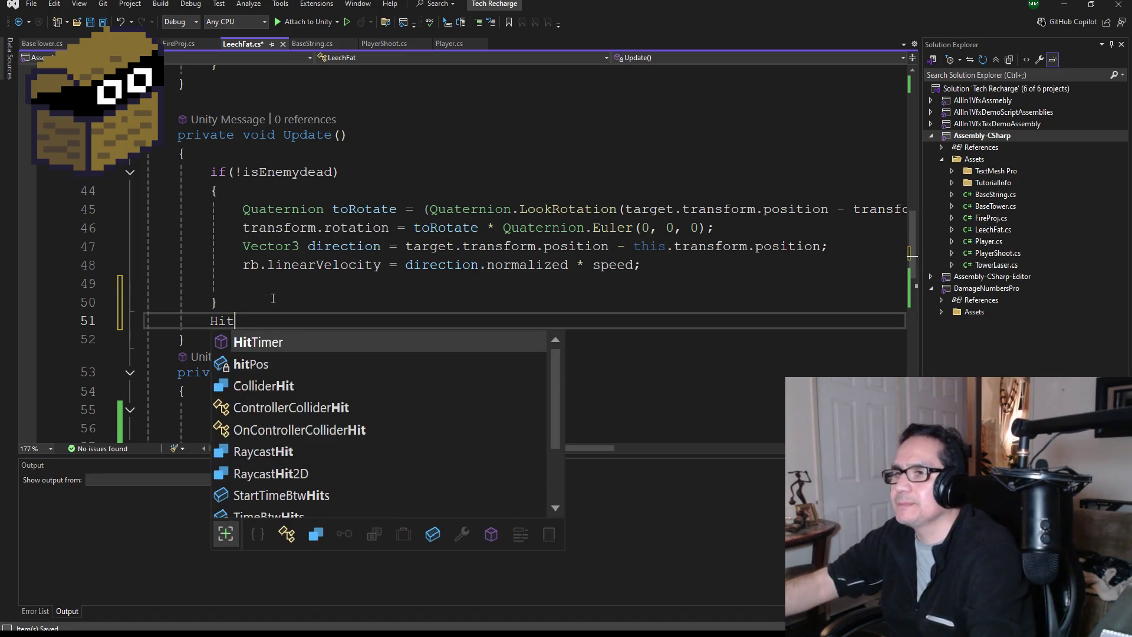
key(Tab)
text(();)
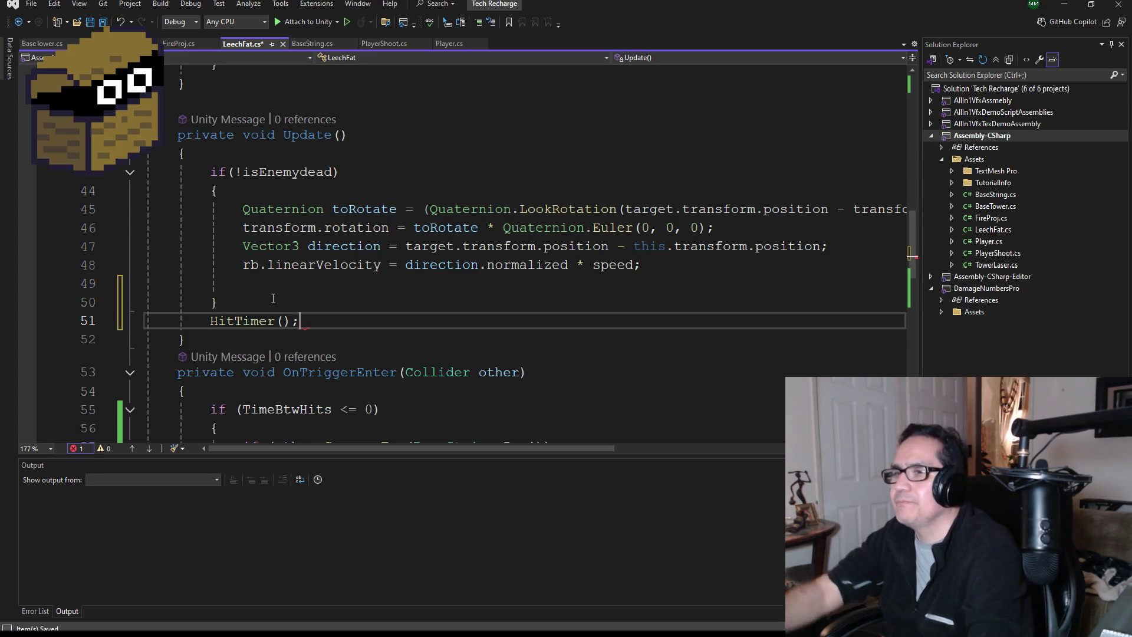
key(ctrl+s)
Scroll through LeechFat.cs to review the updated Update and HitTimer code
scroll(446, 160, down, 4)
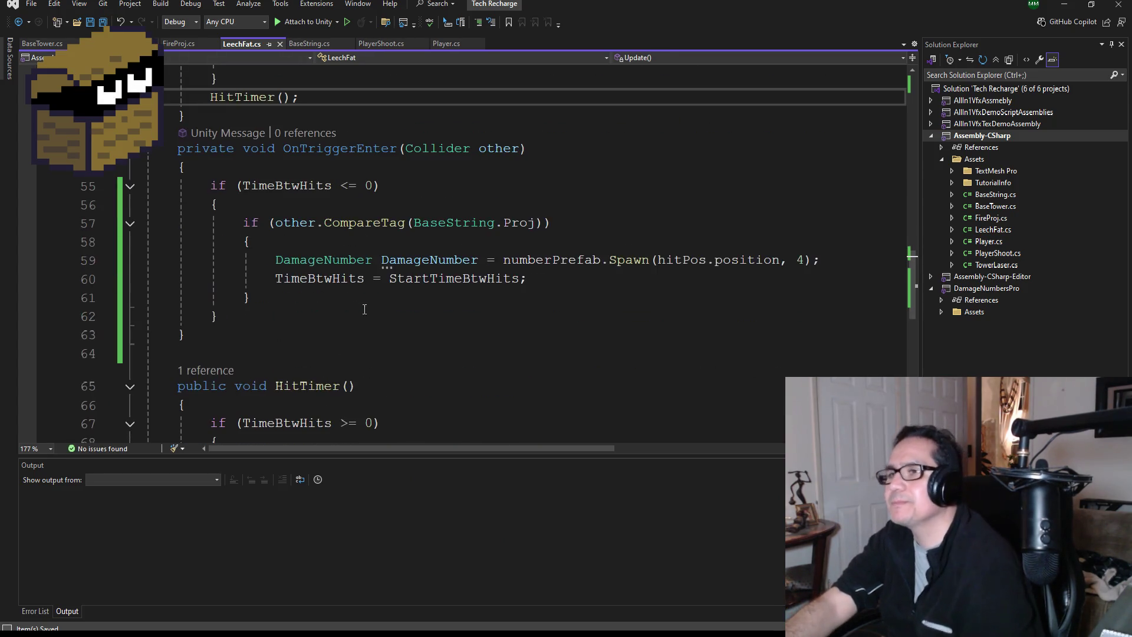
scroll(355, 269, down, 2)
scroll(355, 269, down, 1)
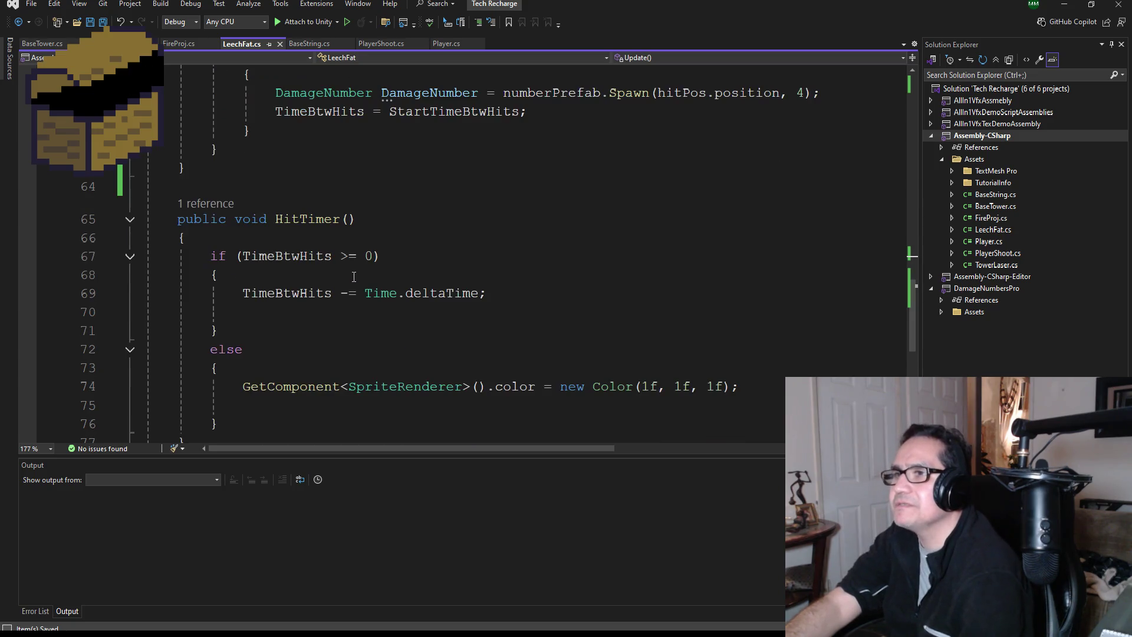
scroll(373, 275, up, 3)
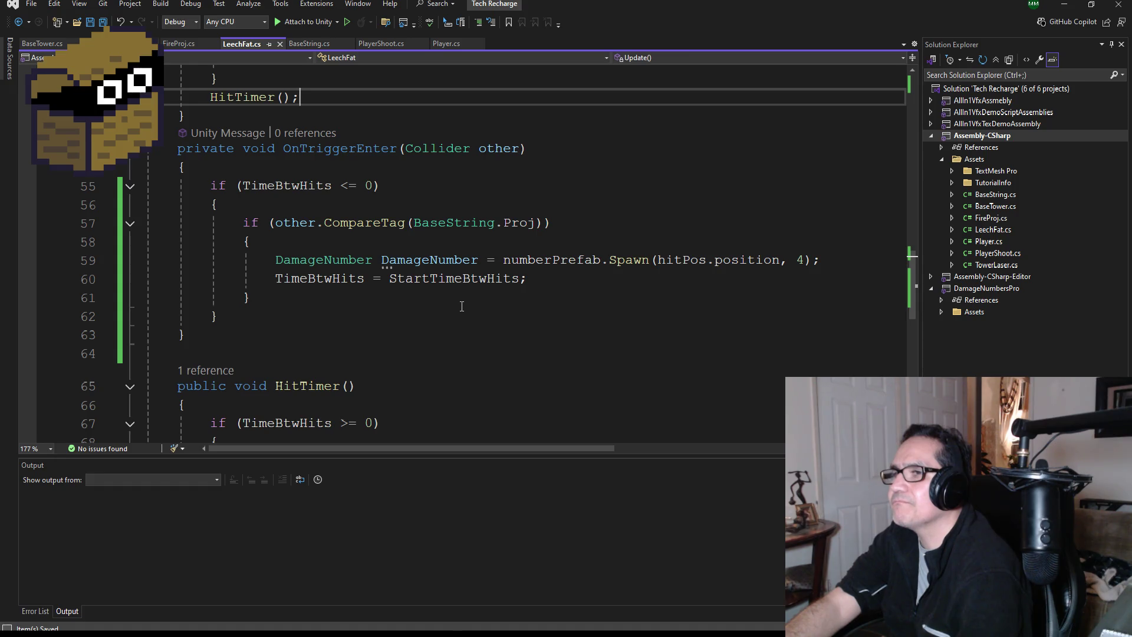
scroll(373, 304, up, 1)
scroll(391, 302, up, 8)
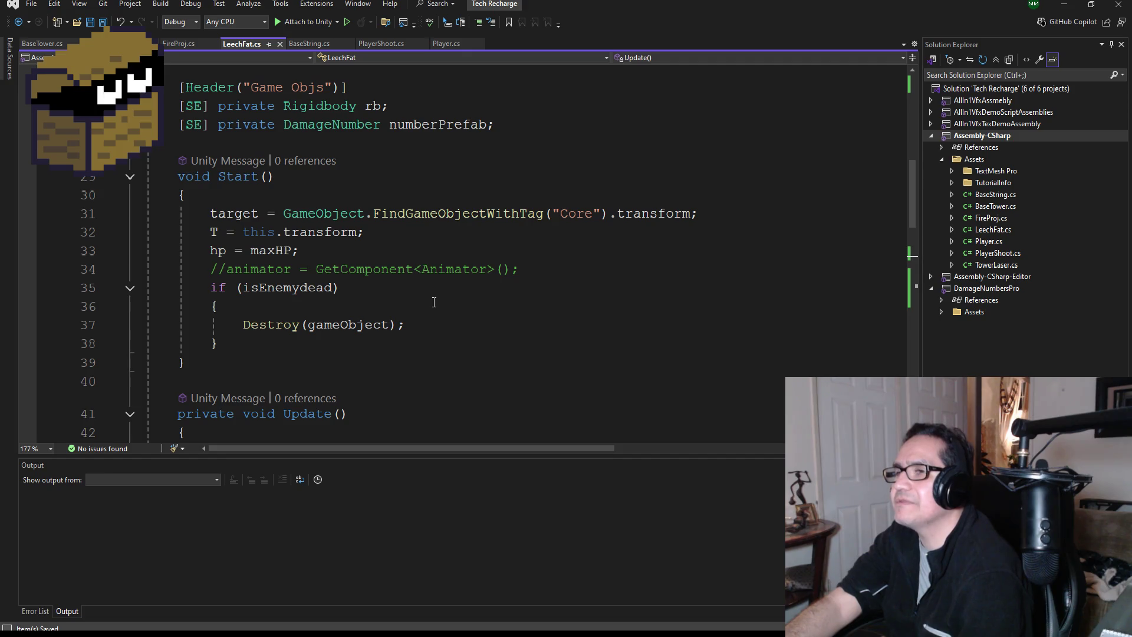
scroll(434, 305, down, 3)
scroll(438, 356, down, 5)
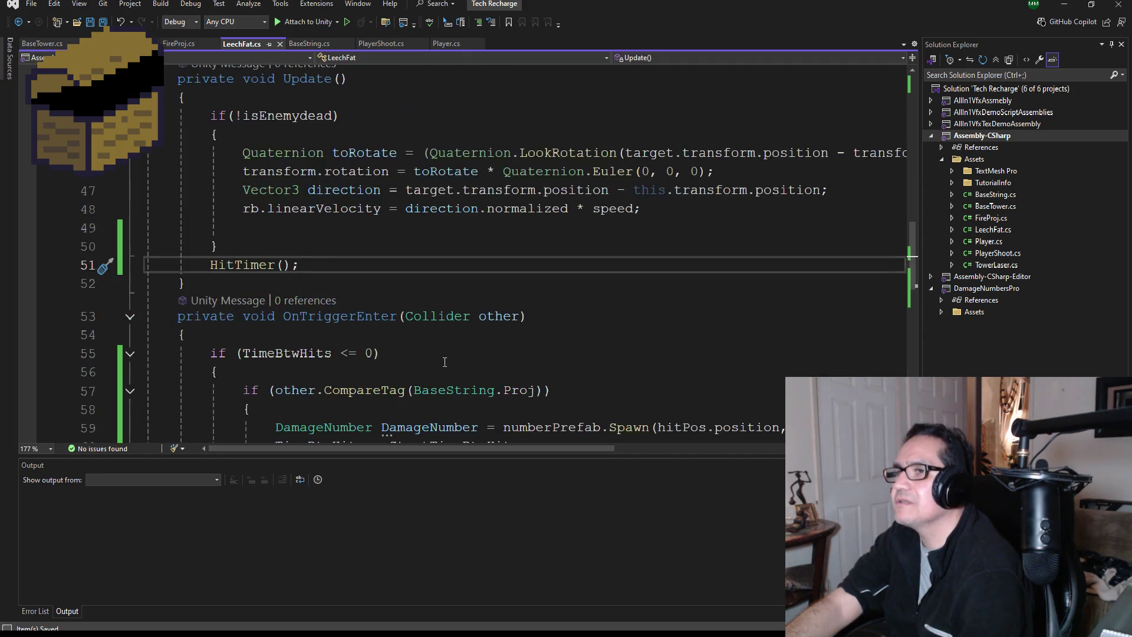
scroll(467, 376, down, 2)
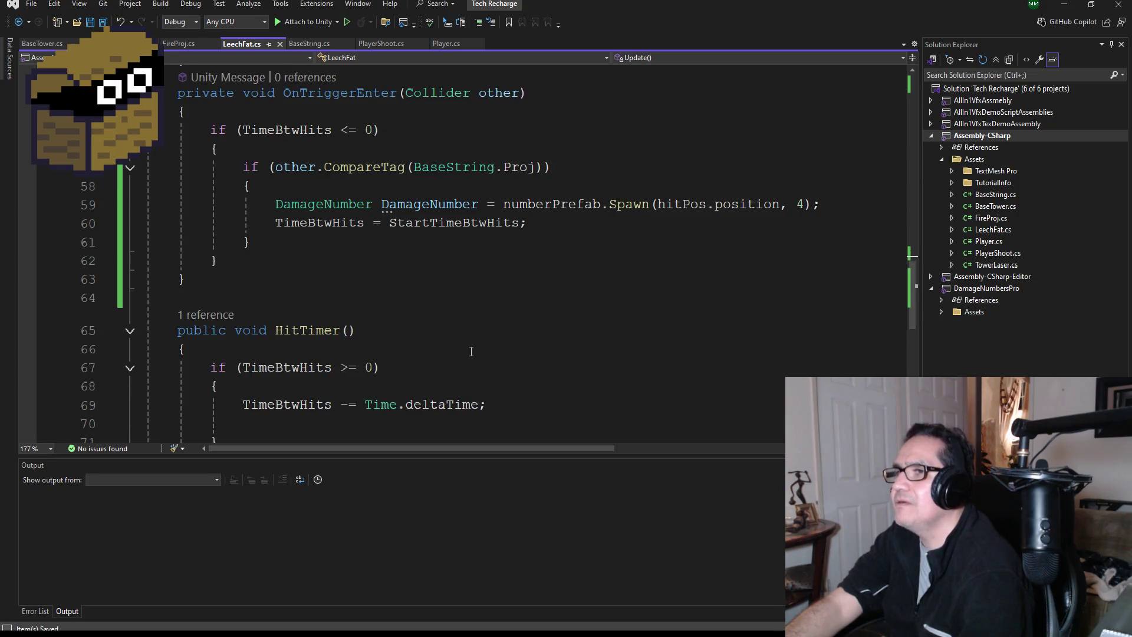
scroll(488, 347, up, 1)
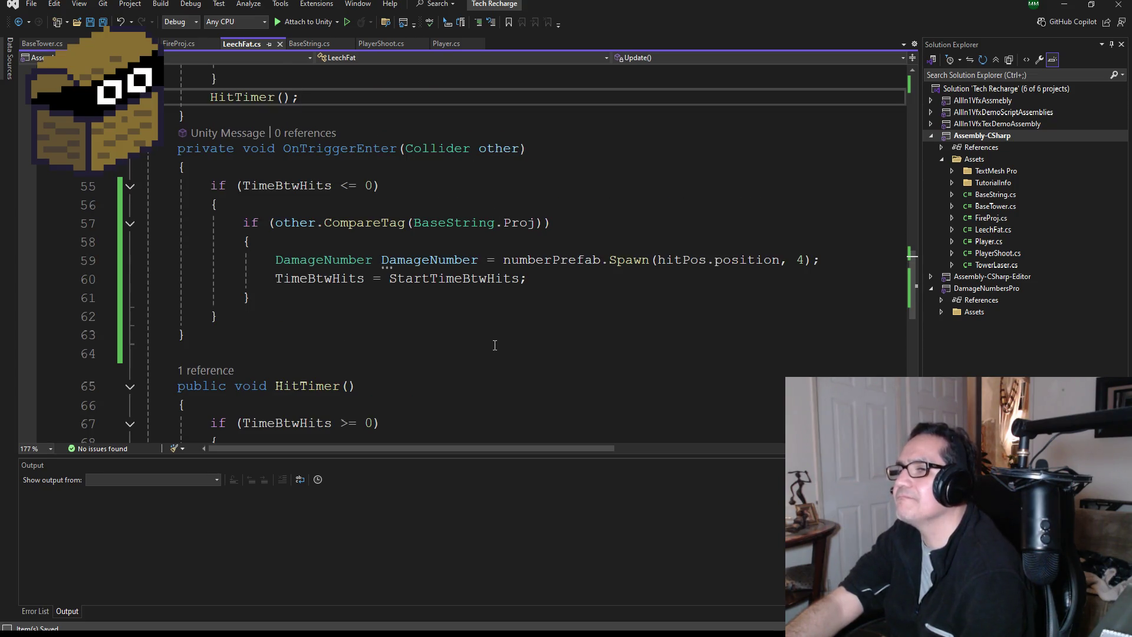
Back in Unity, show the Game view with play mode set to Play Focused
click(1065, 7)
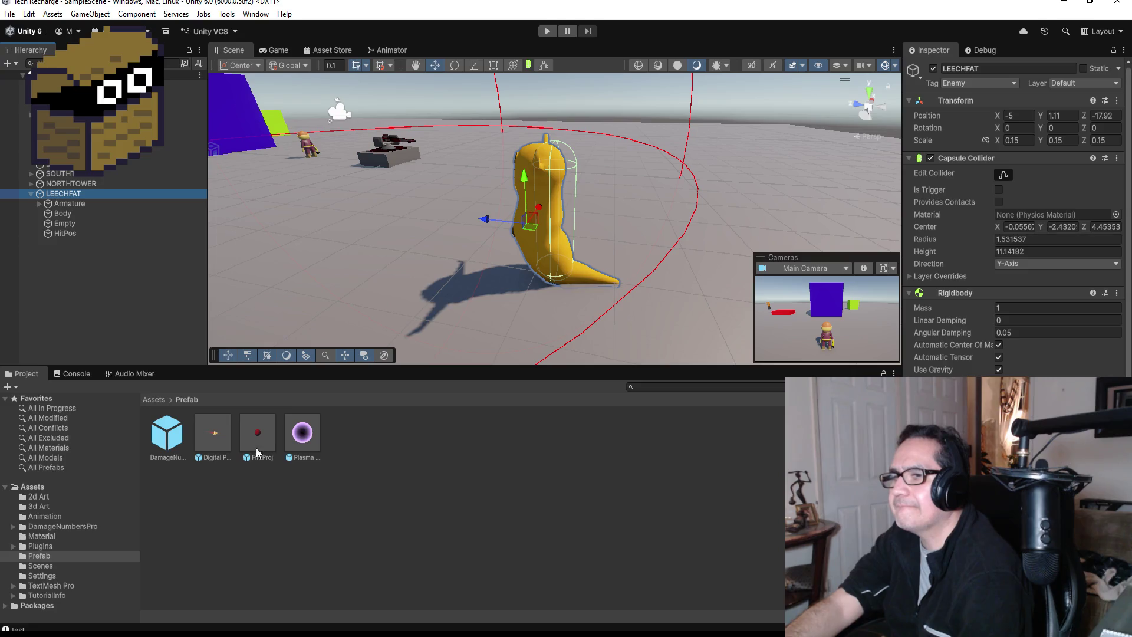
mouse_move(274, 634)
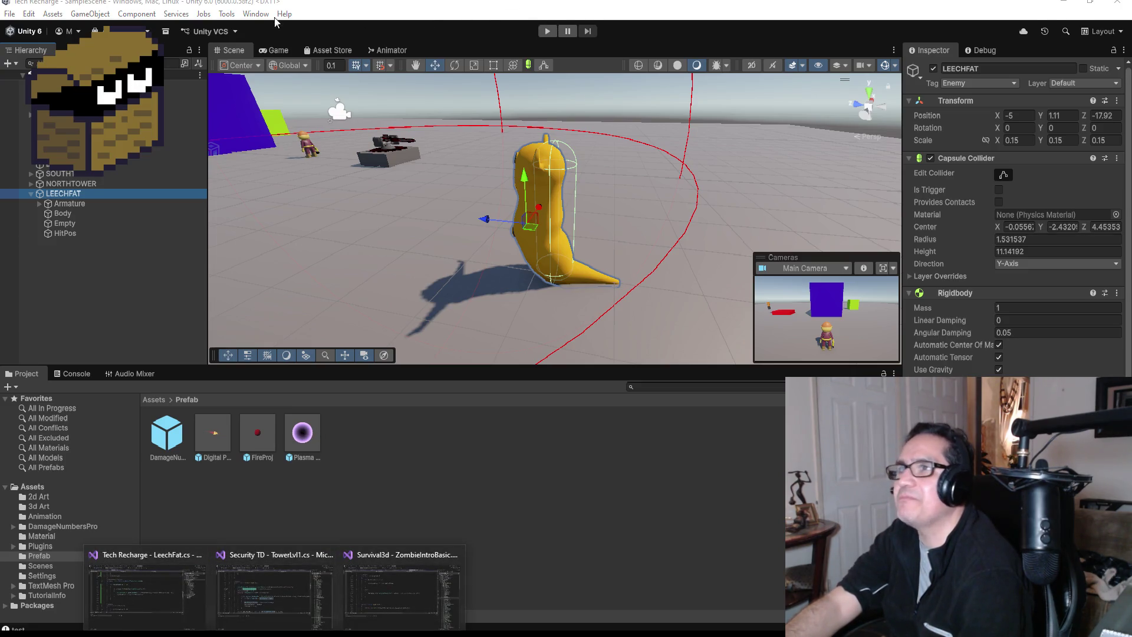
click(268, 47)
click(669, 63)
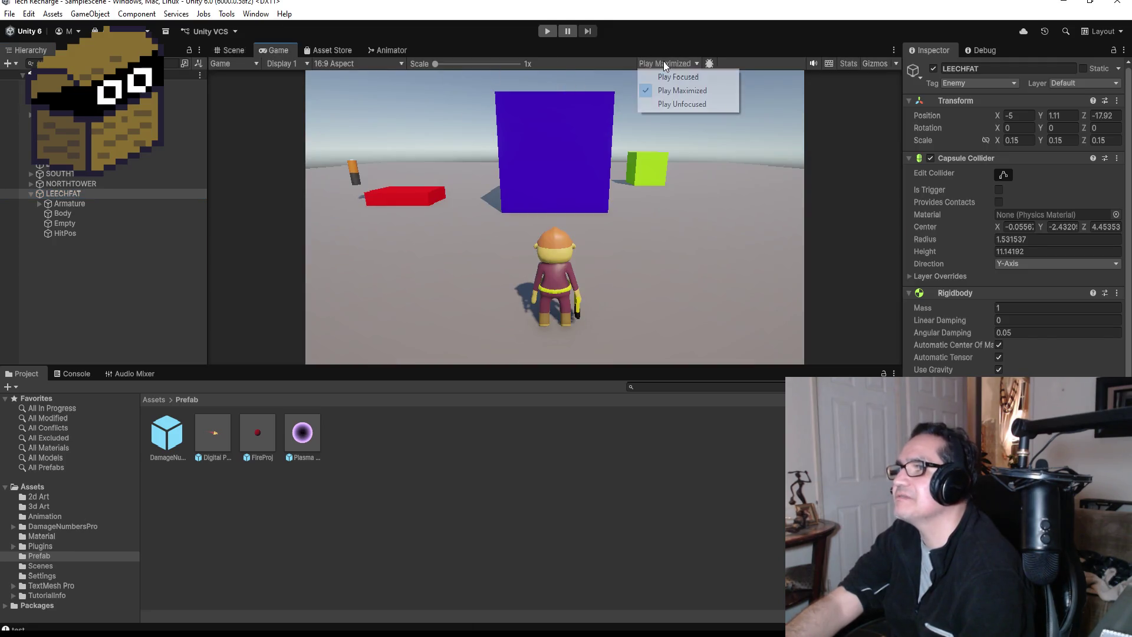
click(676, 73)
Play the scene, pause to inspect the FireProj clones, resume, then stop
click(544, 34)
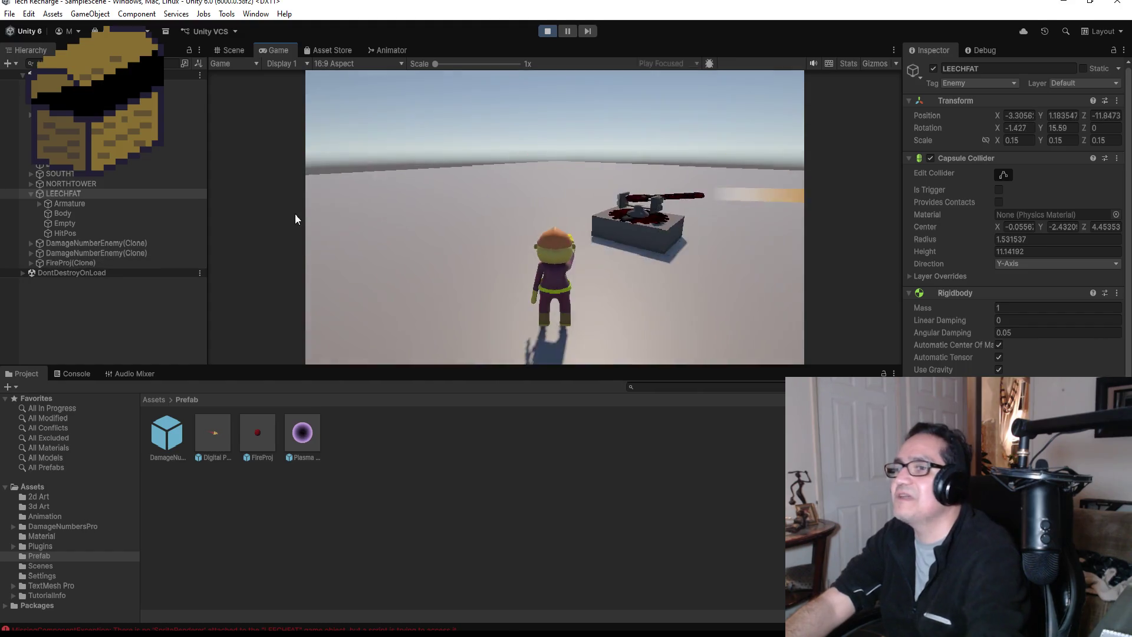
click(573, 34)
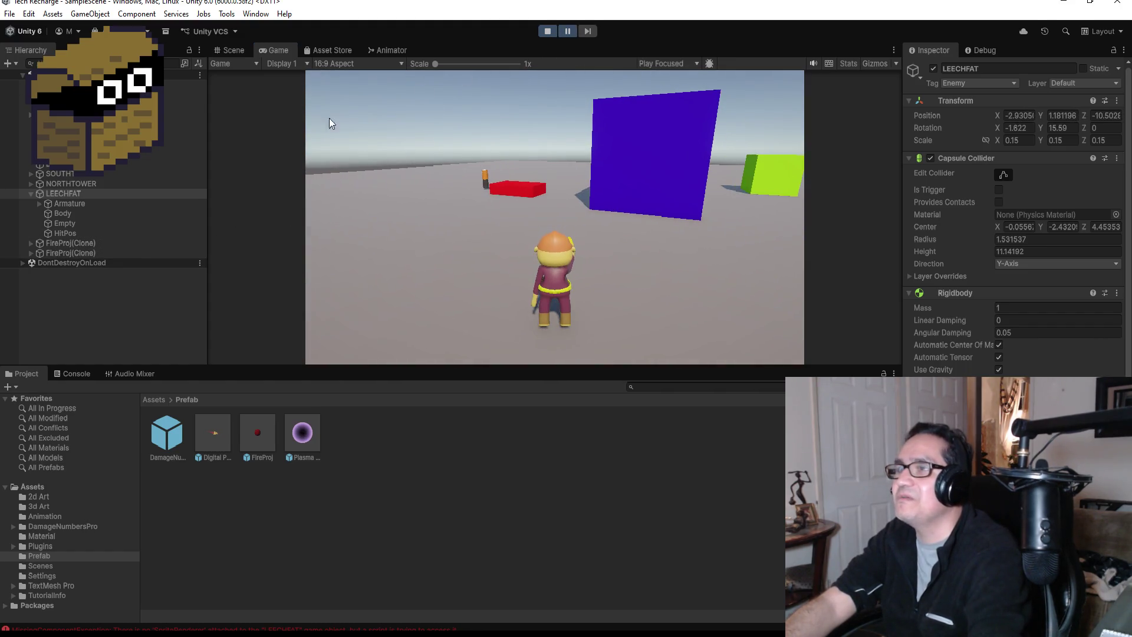
click(101, 264)
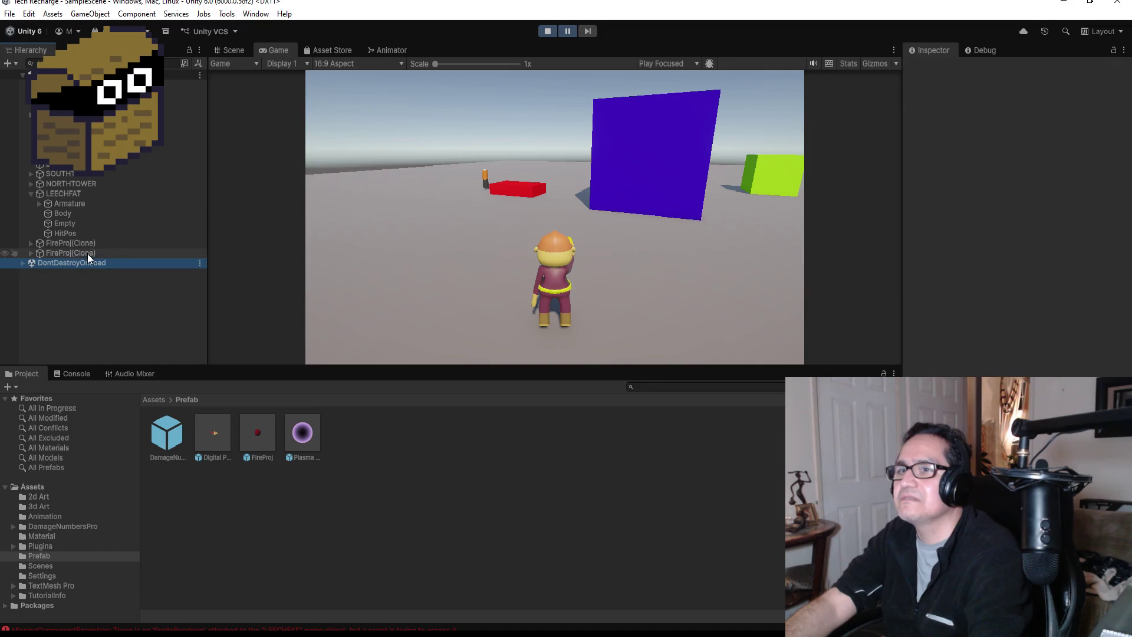
click(87, 253)
click(82, 243)
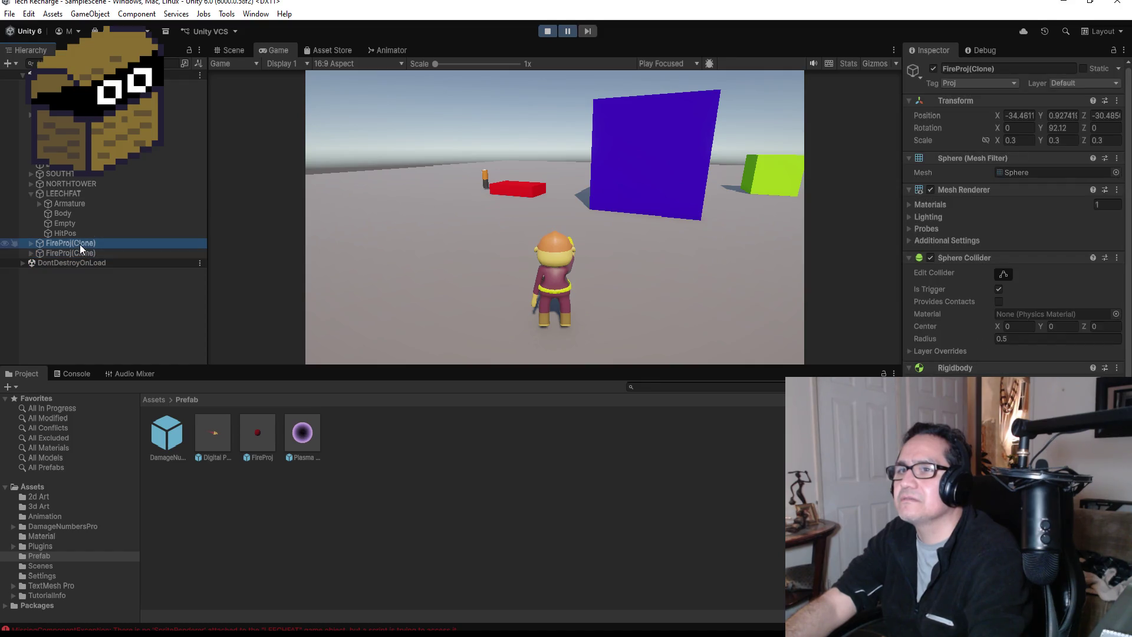
click(565, 34)
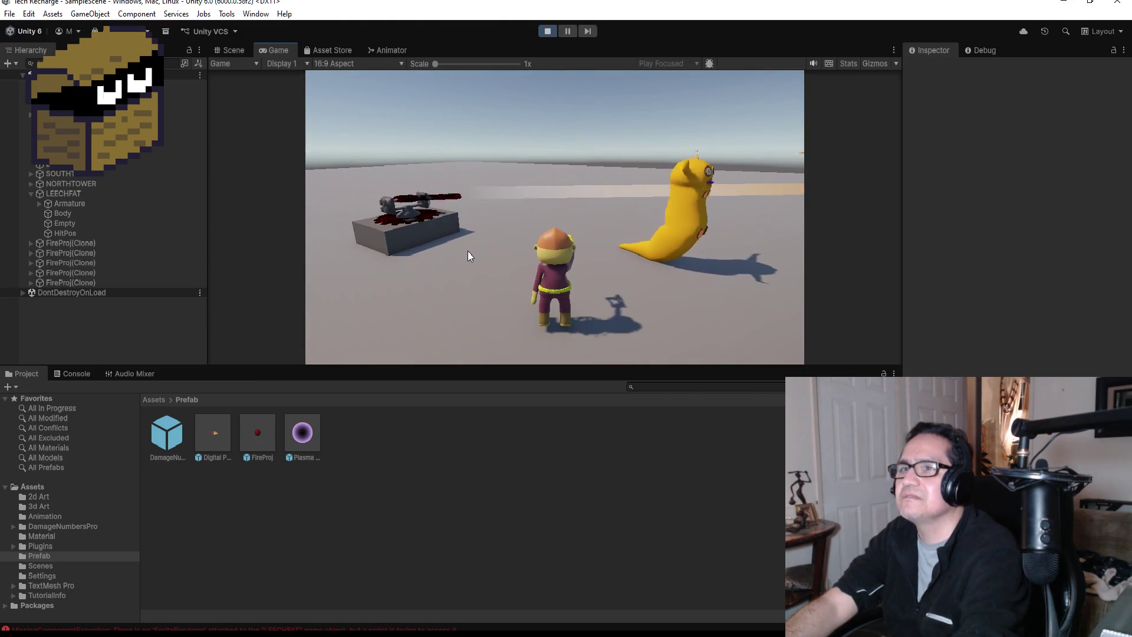
click(553, 33)
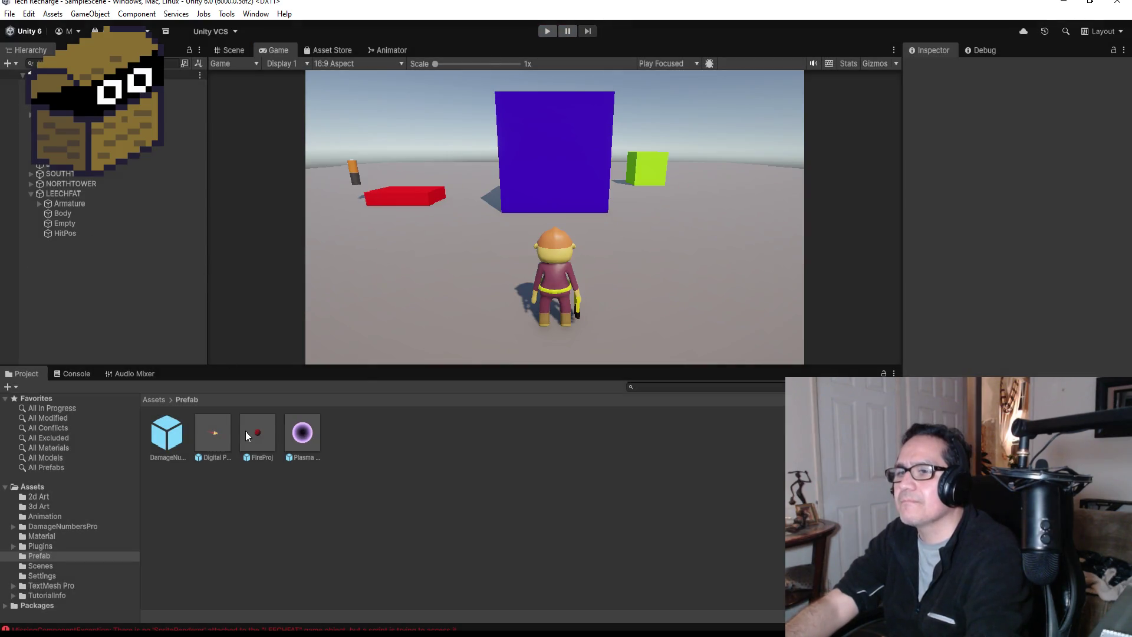
Select LEECHFAT in the Hierarchy and look over its Inspector components
click(70, 195)
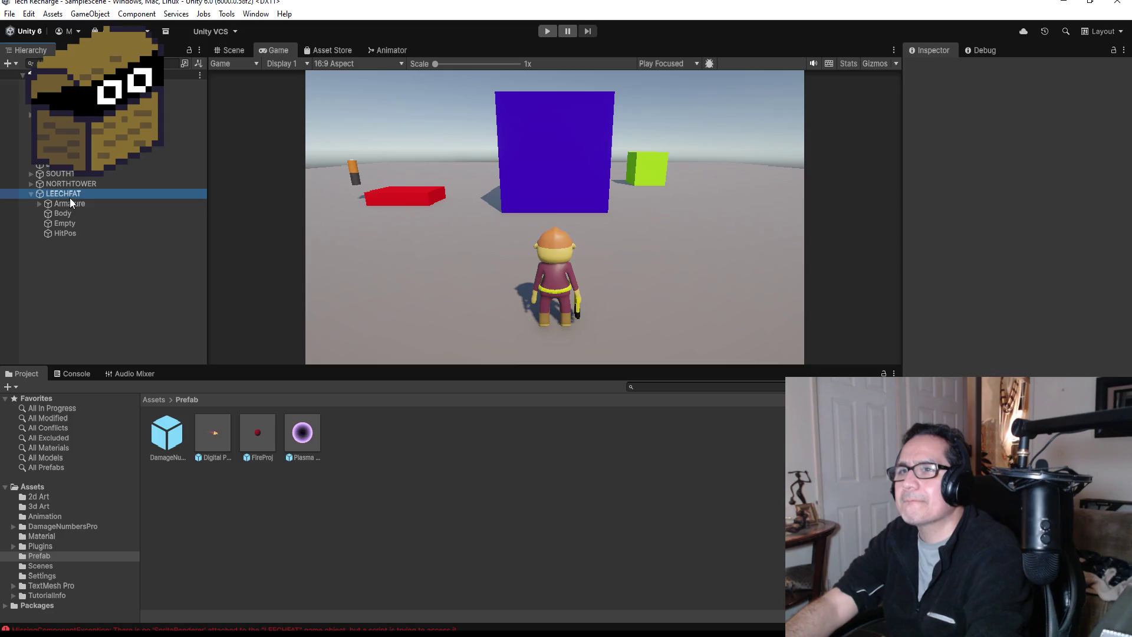
scroll(1015, 236, down, 5)
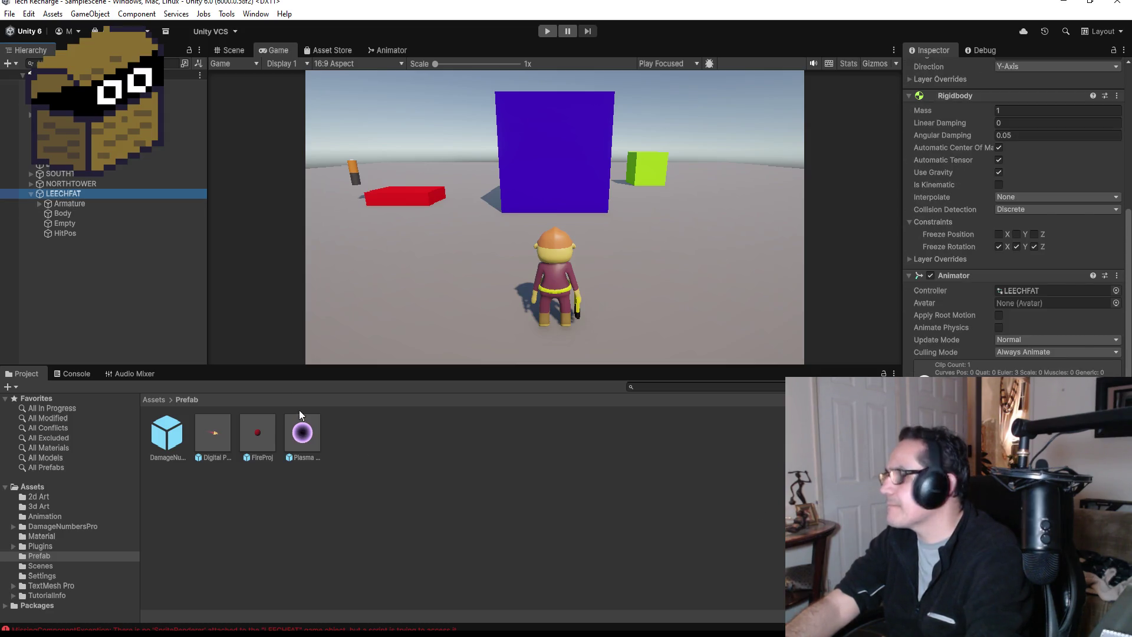
click(298, 446)
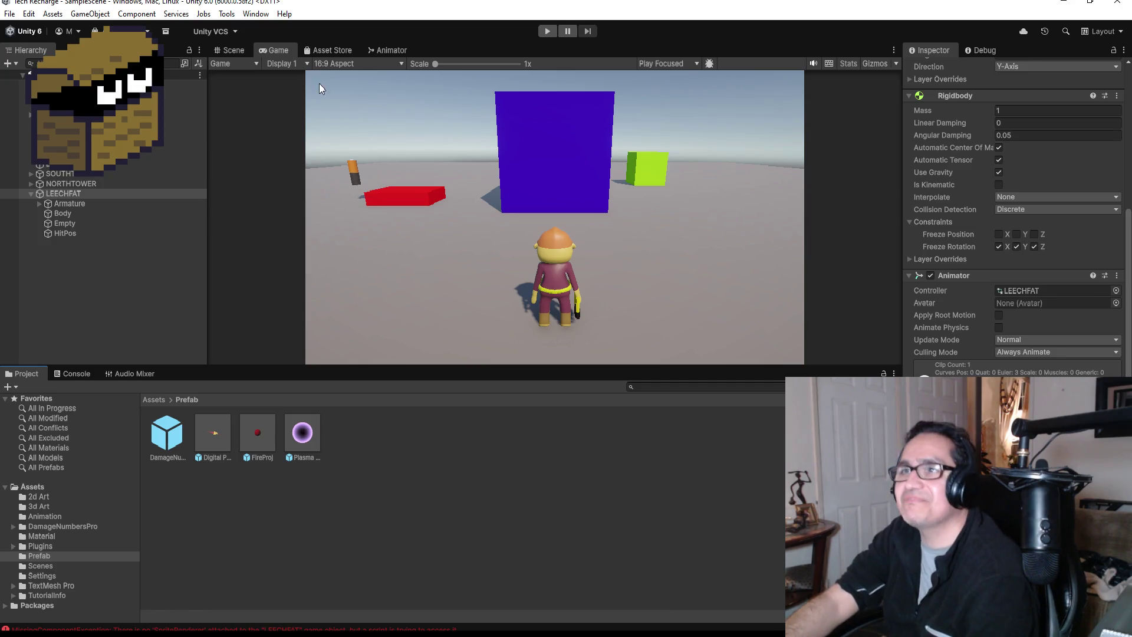
click(10, 14)
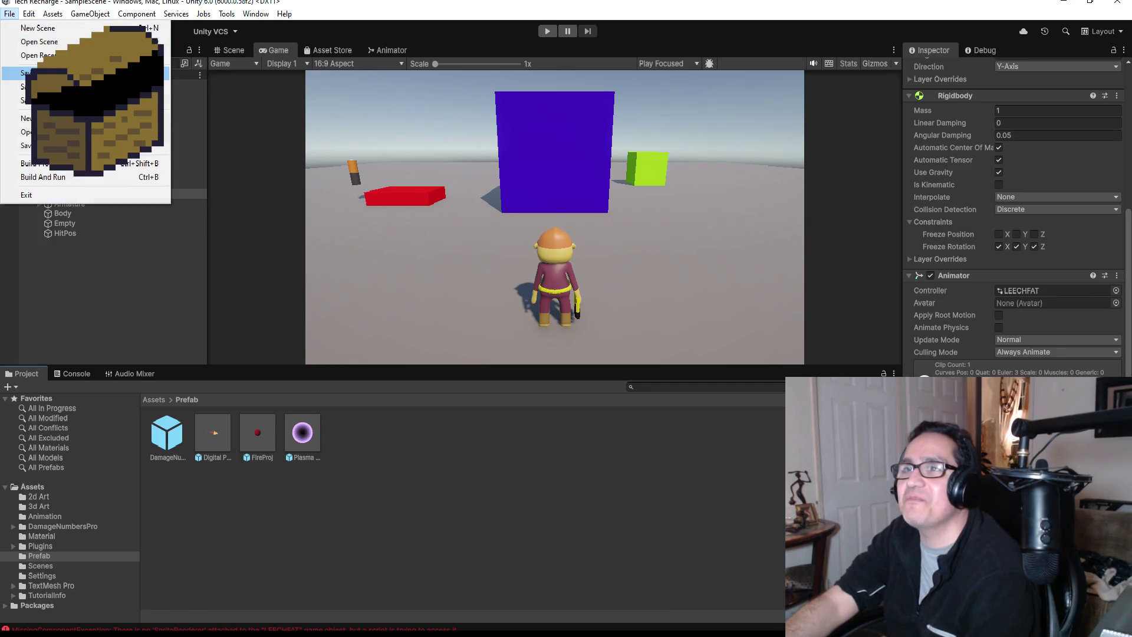
click(331, 280)
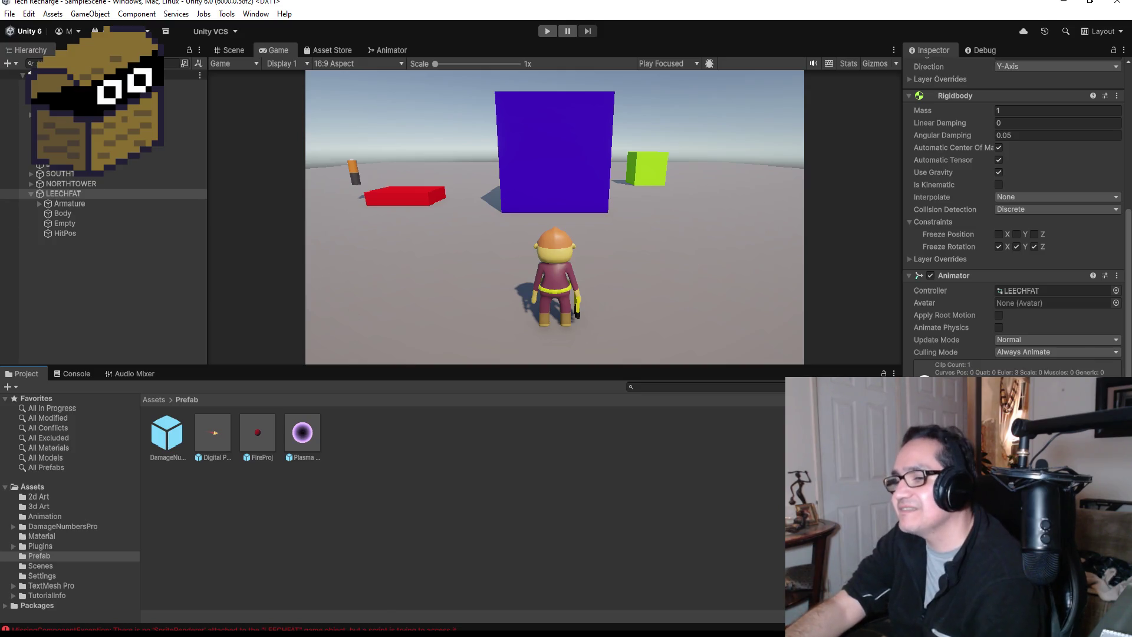
Read the Console's SpriteRenderer error, show the Prefab folder, and return to LeechFat.cs
mouse_move(274, 634)
click(171, 606)
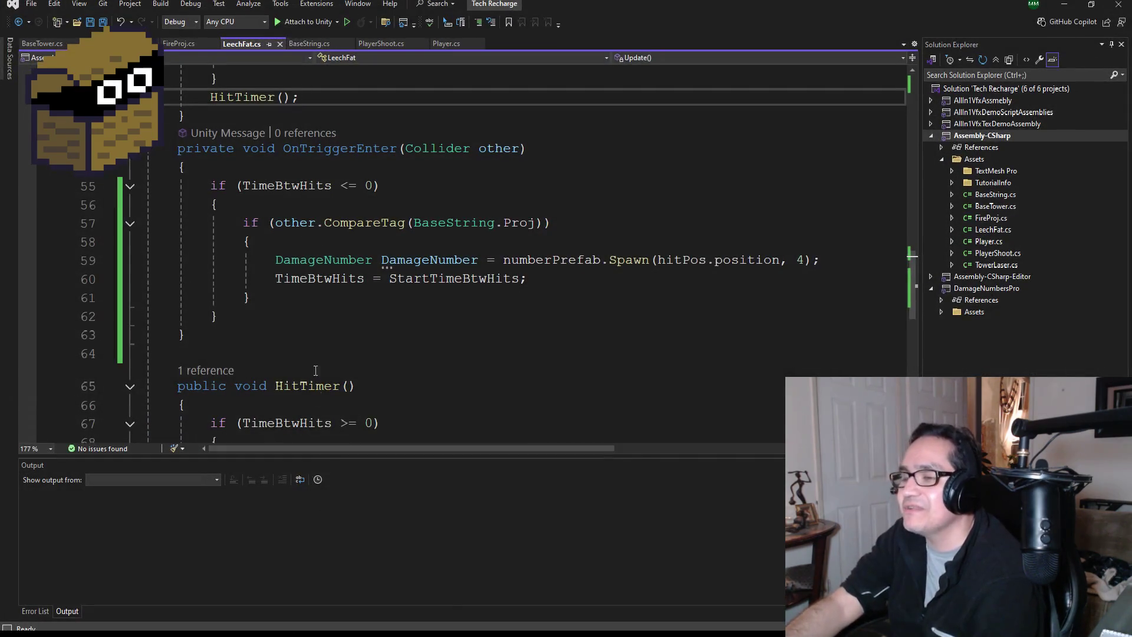
click(1068, 5)
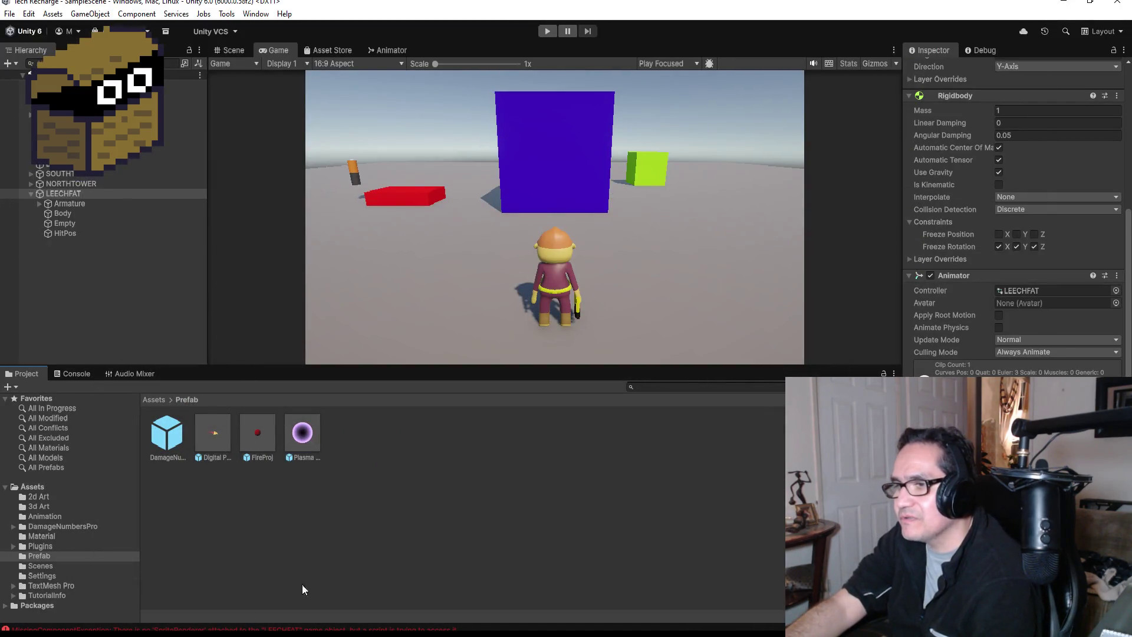
click(83, 373)
click(122, 408)
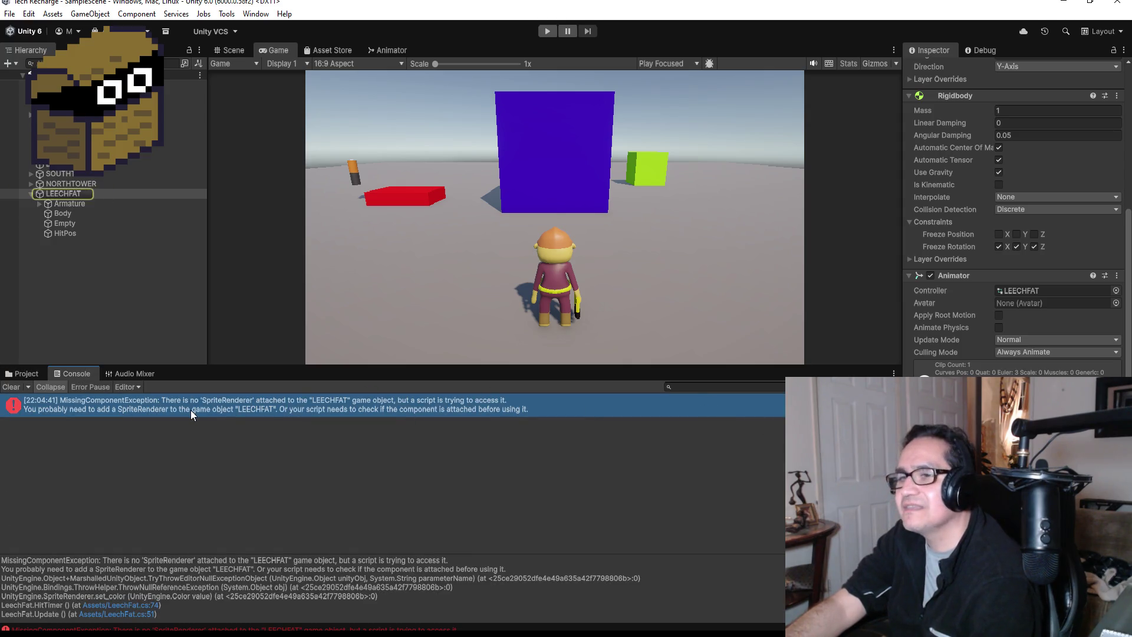
click(20, 376)
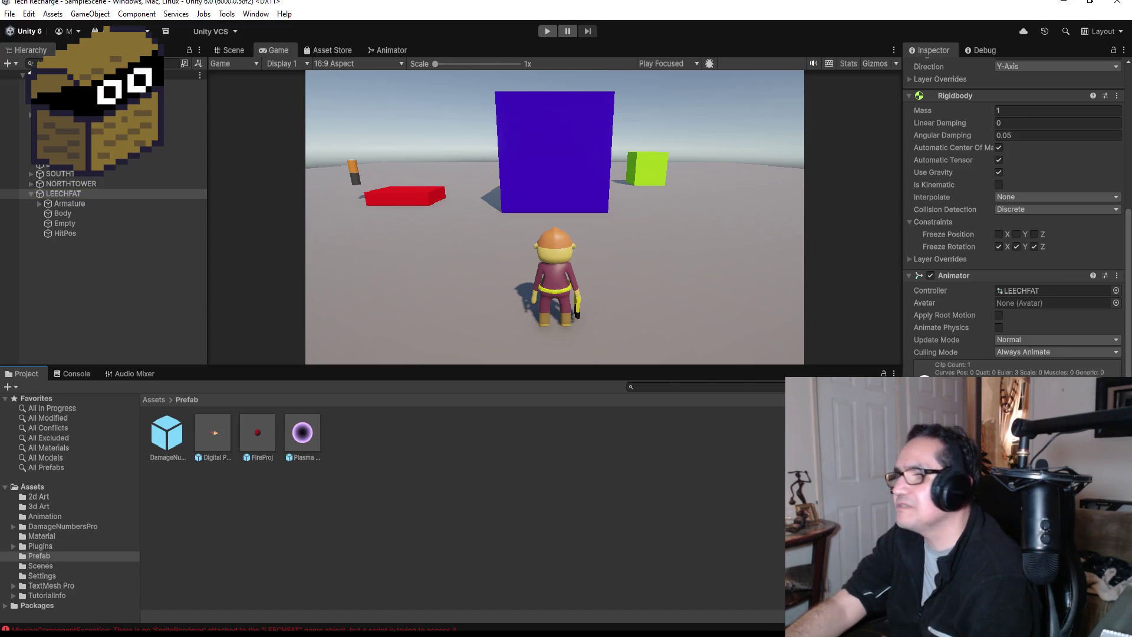
click(169, 587)
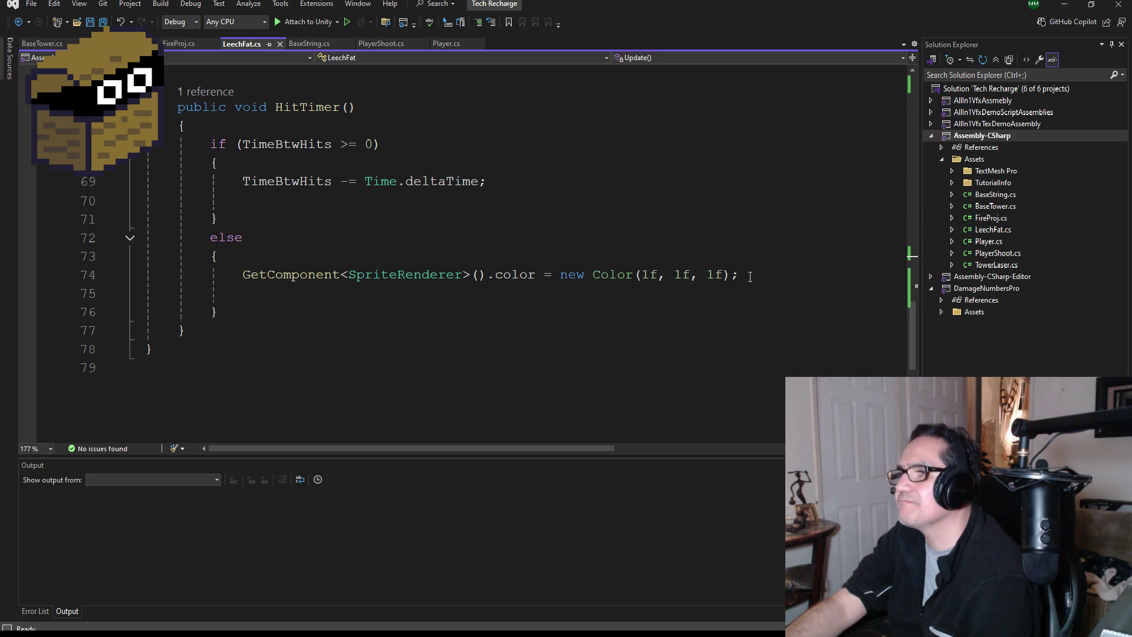
Delete line 74's SpriteRenderer colour reset from HitTimer's else block and save
drag(750, 277, 133, 281)
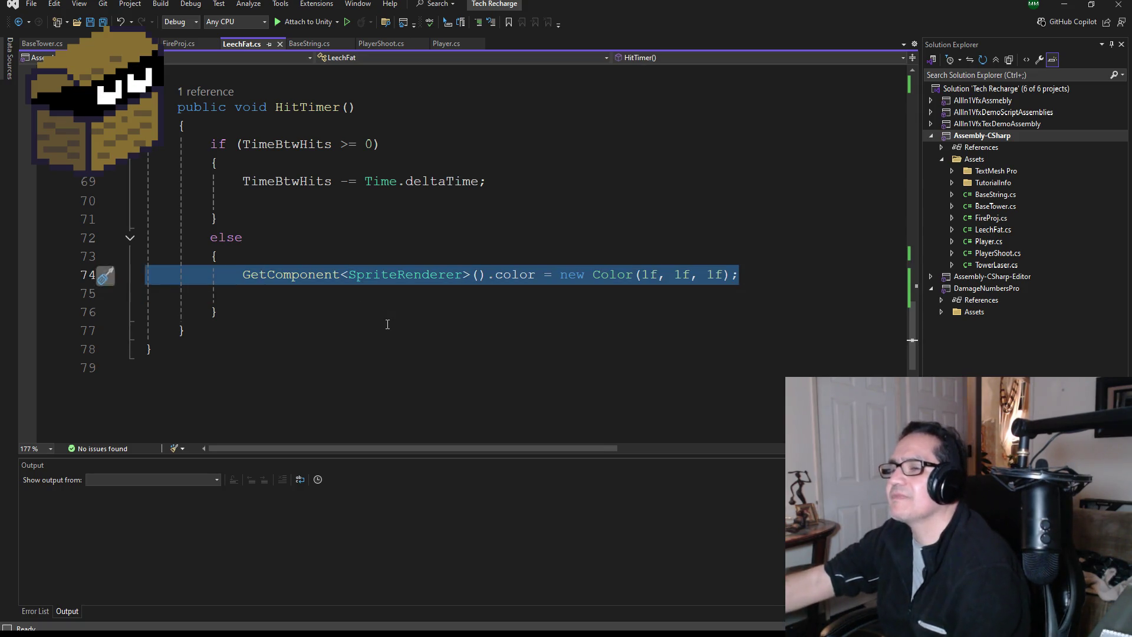
key(BackSpace)
key(BackSpace)
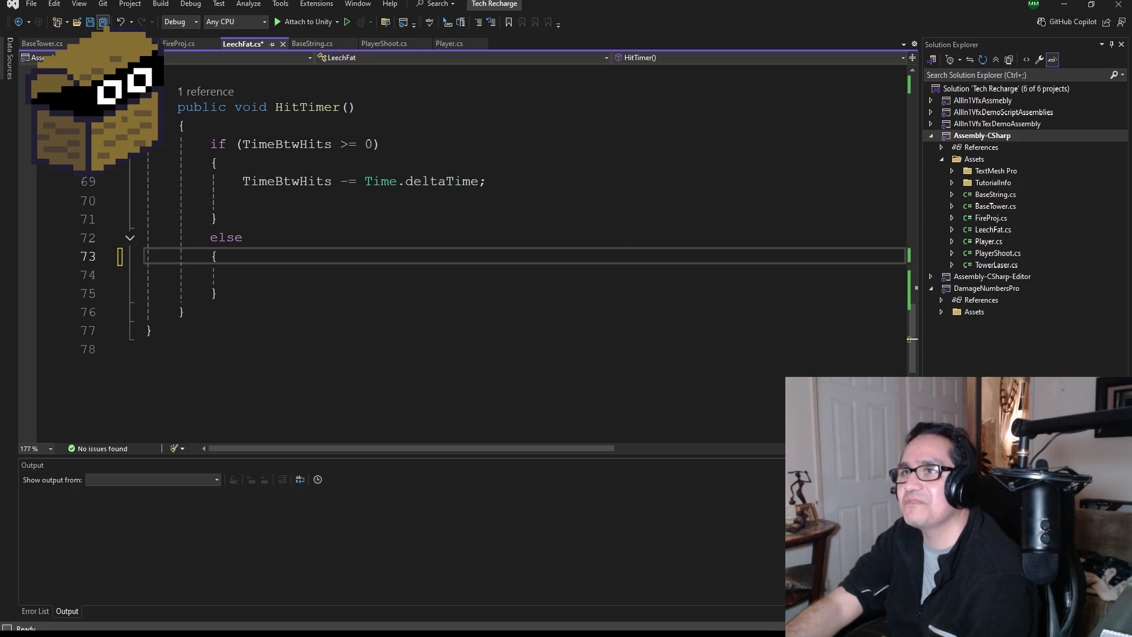
key(ctrl+s)
Scroll through the whole LeechFat.cs script to review the changes
scroll(319, 238, up, 2)
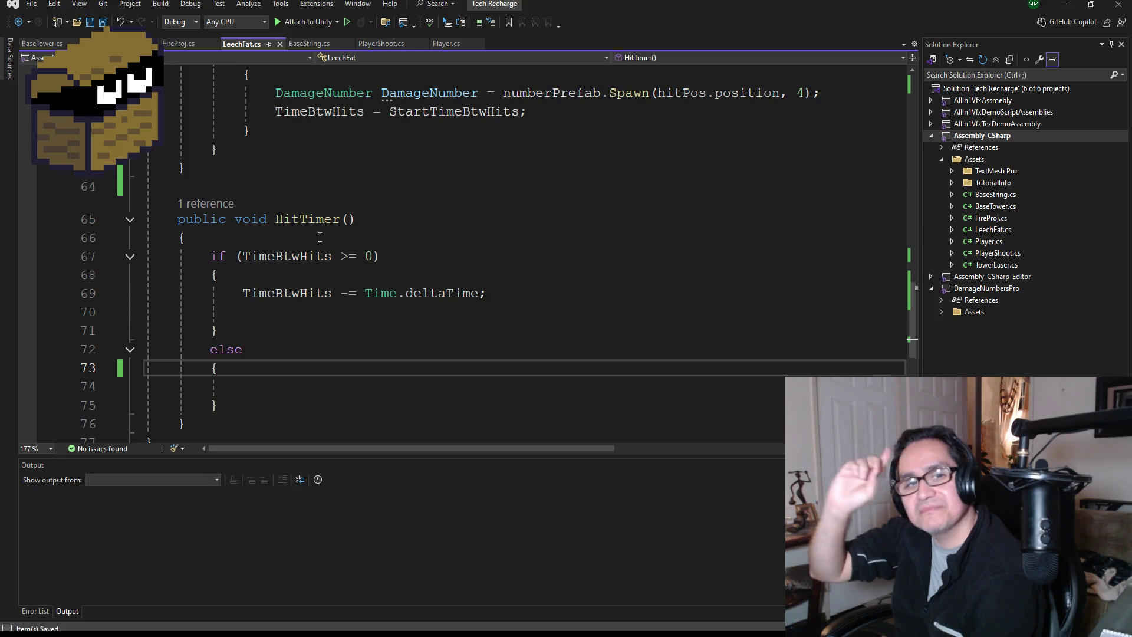
scroll(332, 266, up, 4)
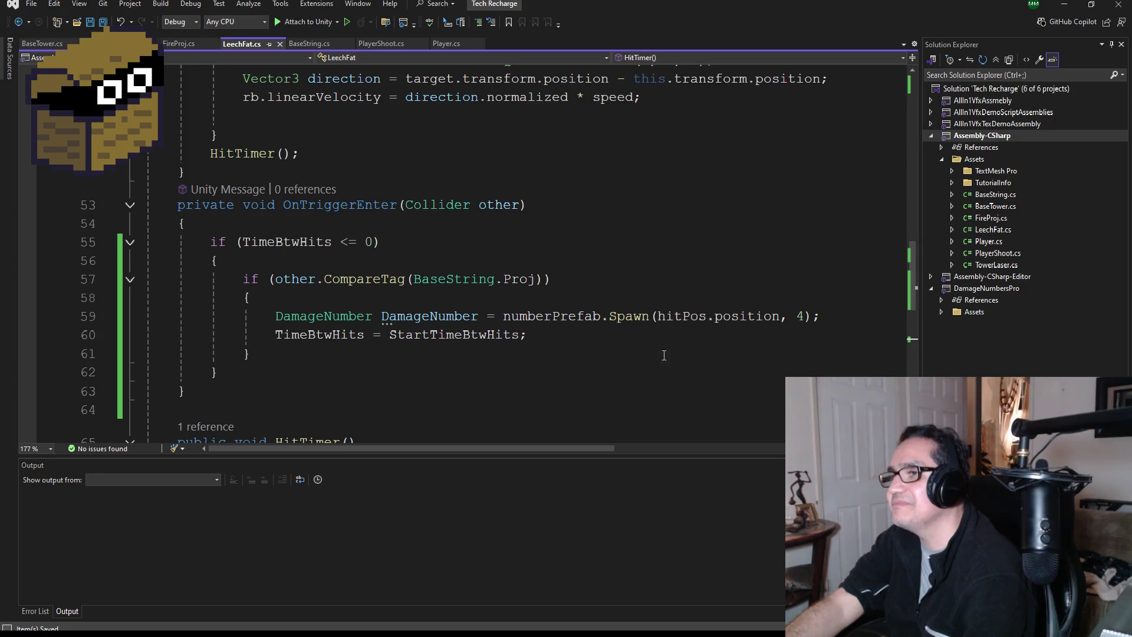
scroll(391, 274, up, 6)
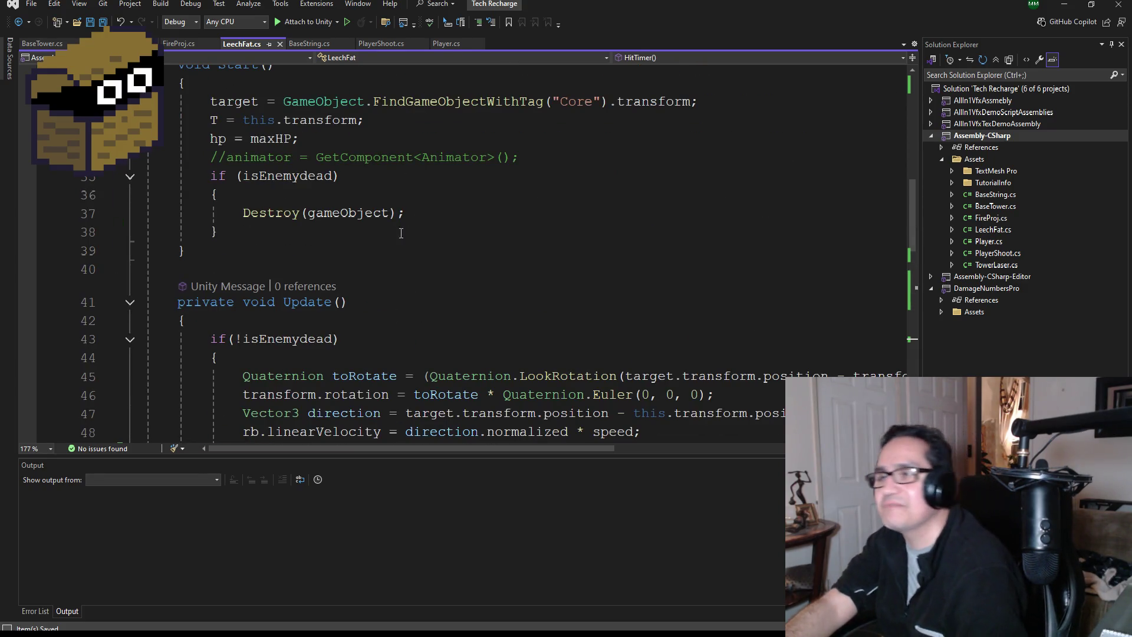
scroll(392, 318, up, 2)
scroll(413, 299, up, 1)
scroll(414, 289, up, 6)
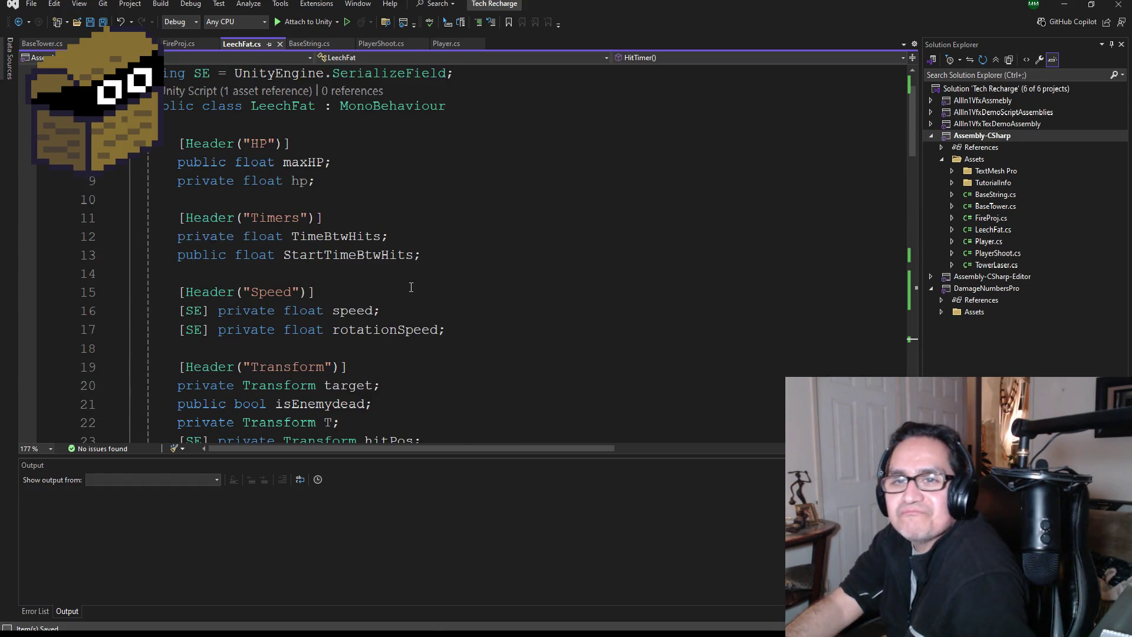
scroll(407, 280, up, 1)
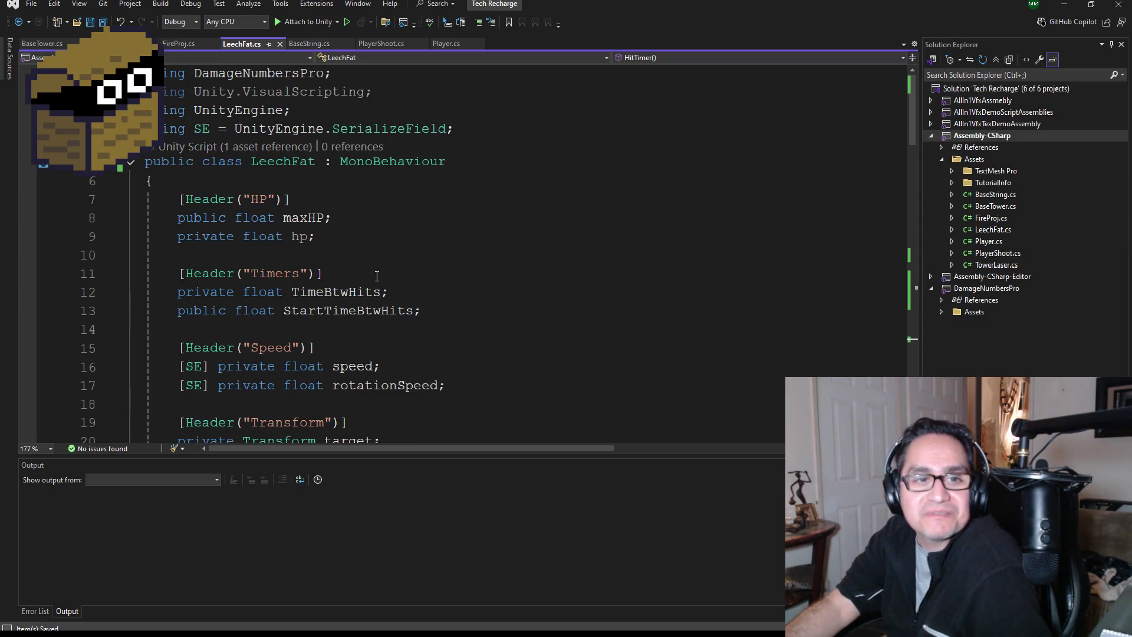
scroll(373, 270, down, 3)
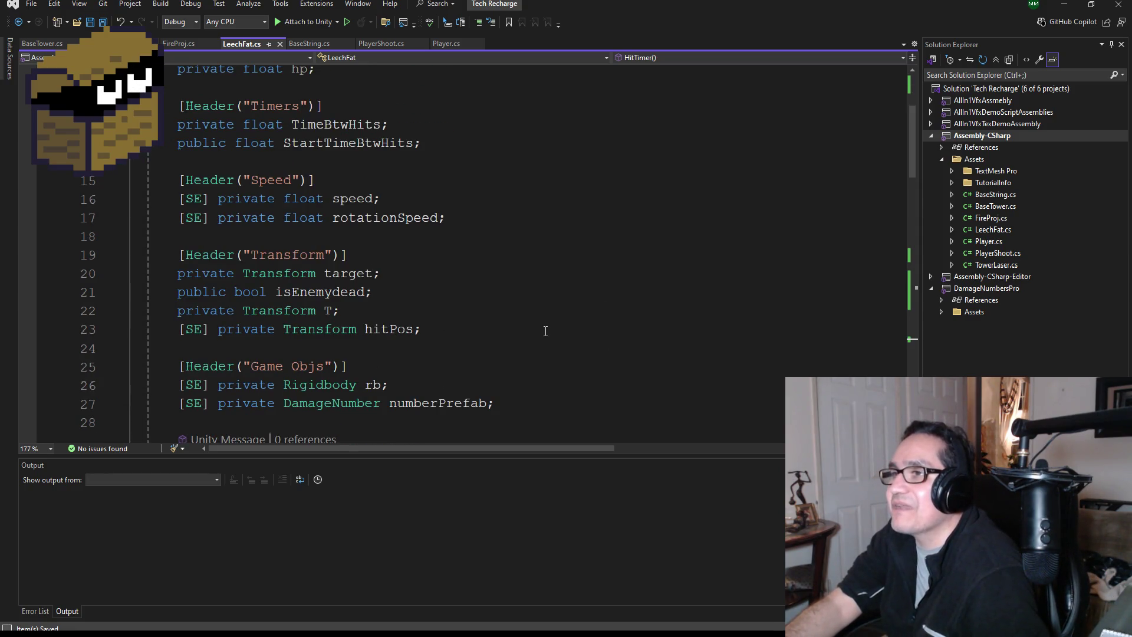
scroll(546, 331, down, 3)
scroll(485, 319, down, 2)
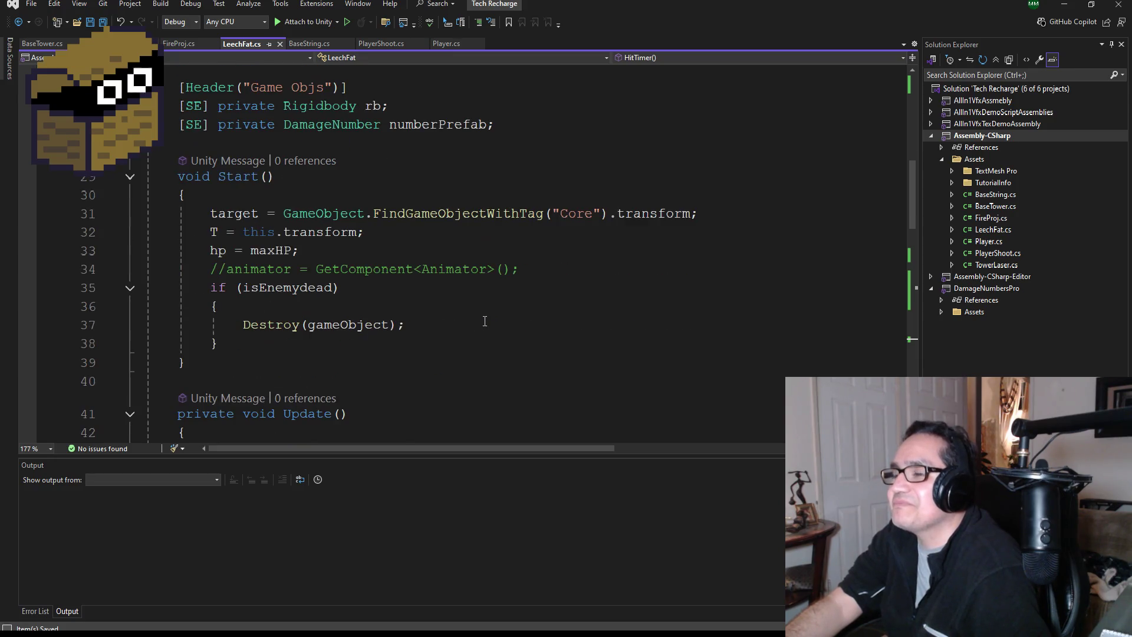
scroll(485, 321, down, 2)
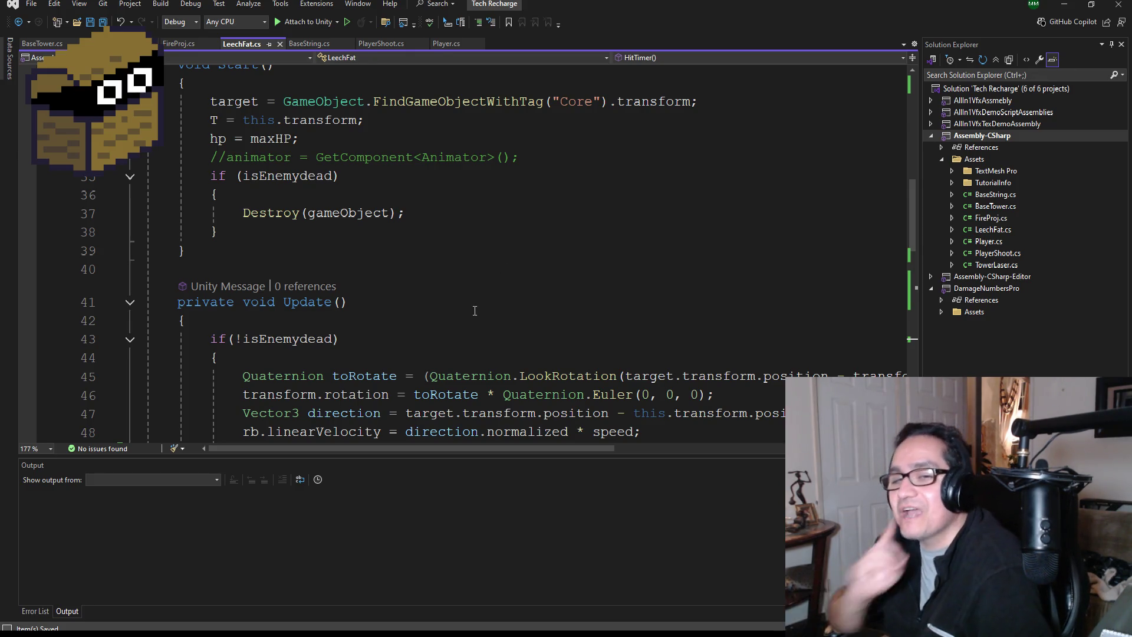
scroll(469, 317, down, 3)
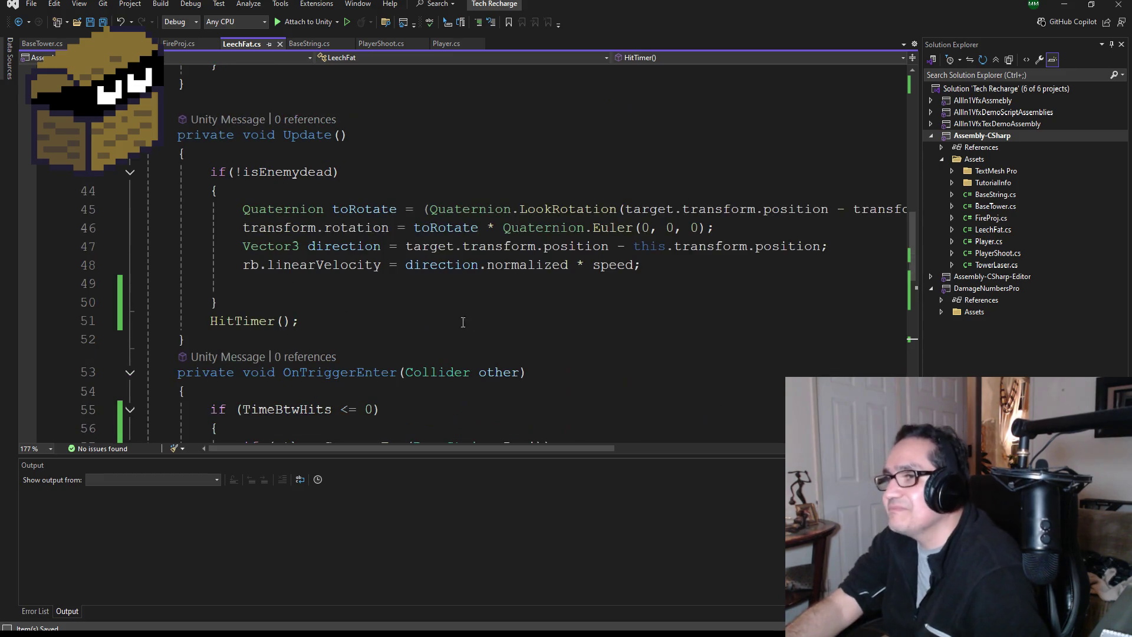
scroll(460, 304, down, 1)
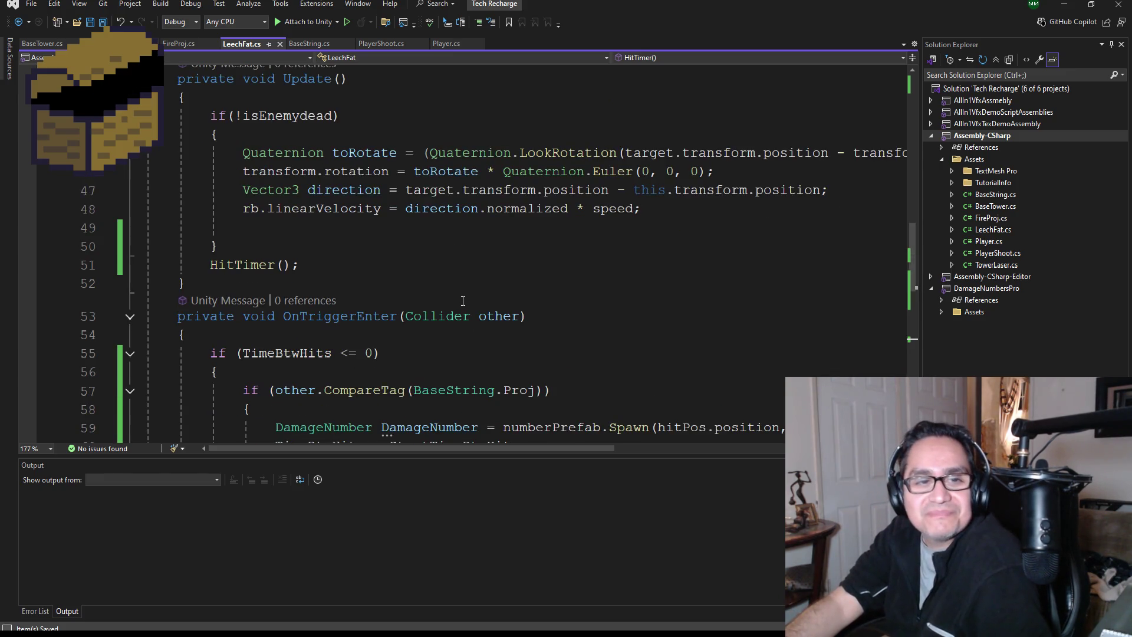
scroll(463, 301, down, 2)
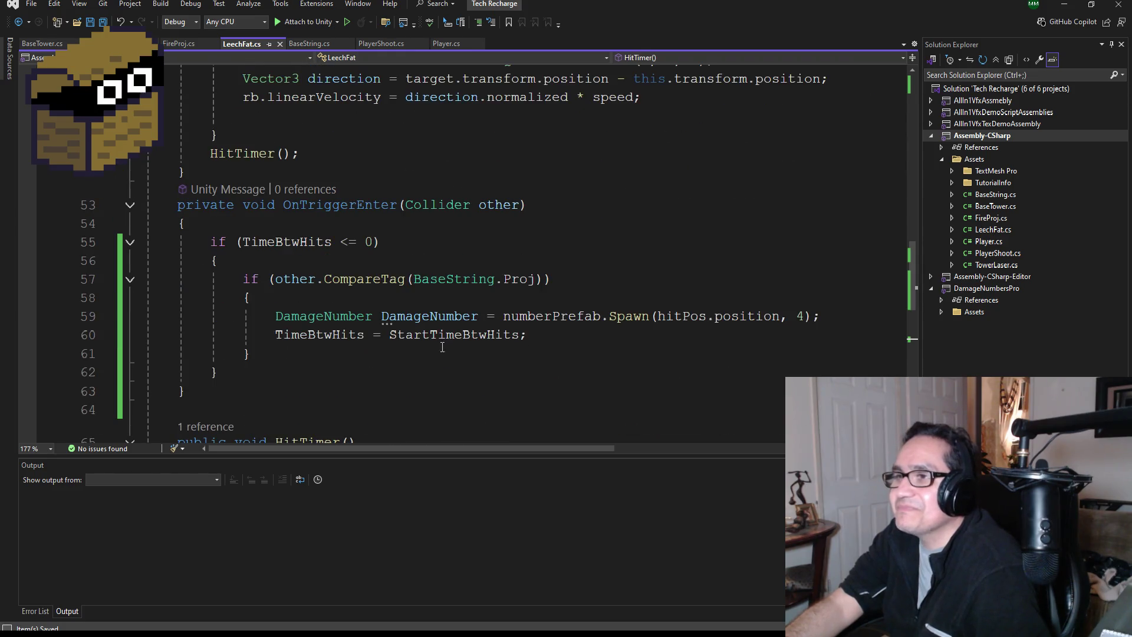
scroll(449, 347, down, 2)
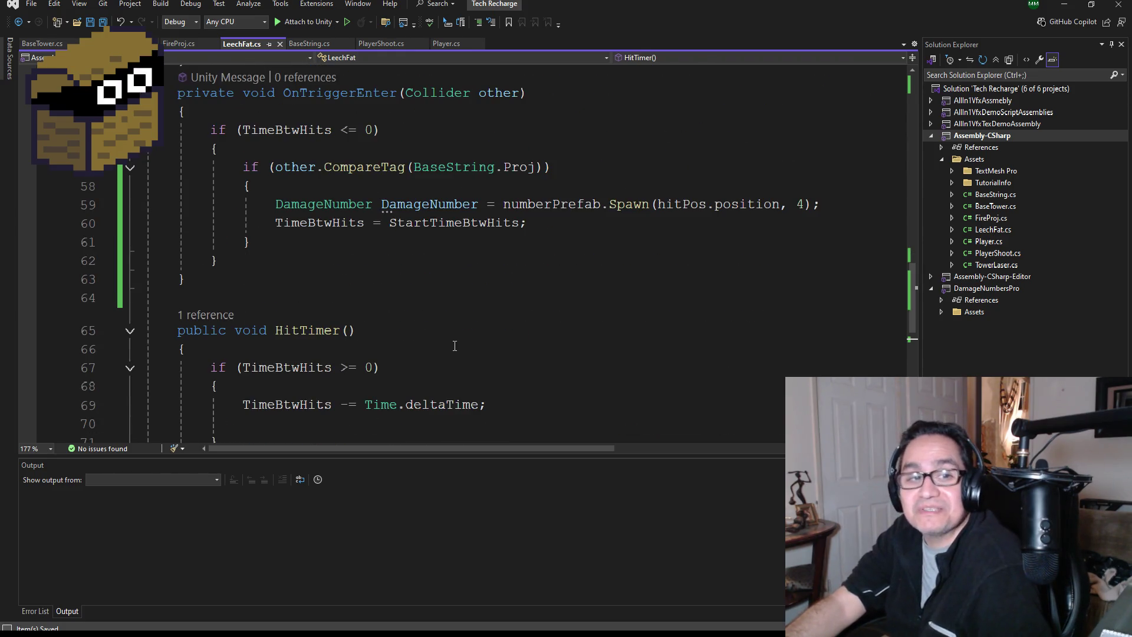
scroll(419, 344, down, 2)
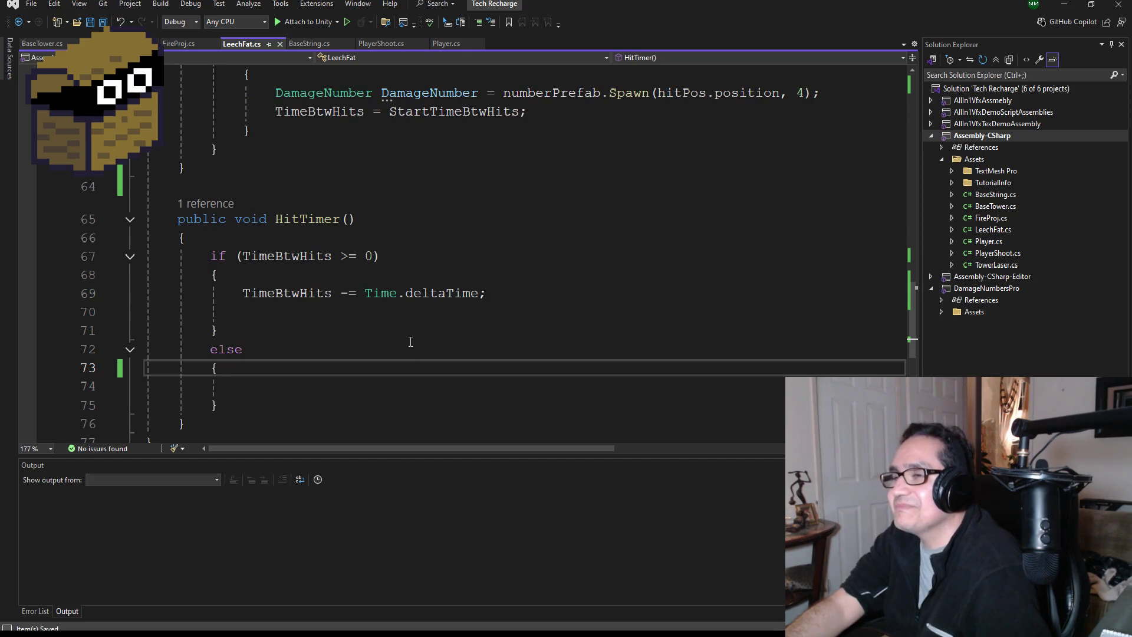
scroll(419, 341, up, 3)
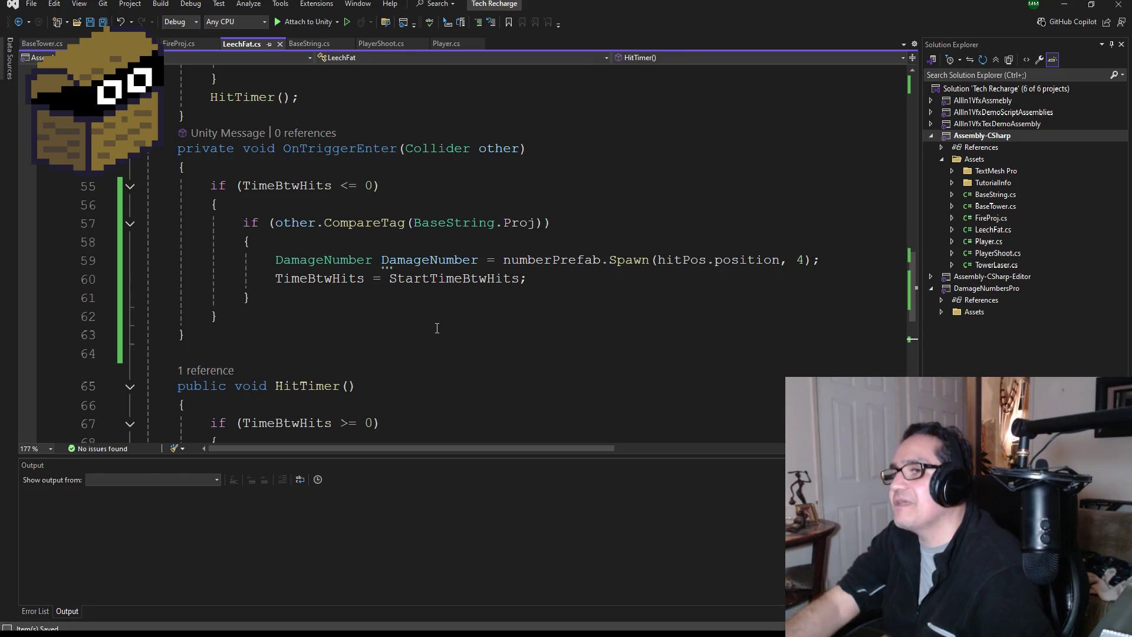
scroll(455, 311, up, 1)
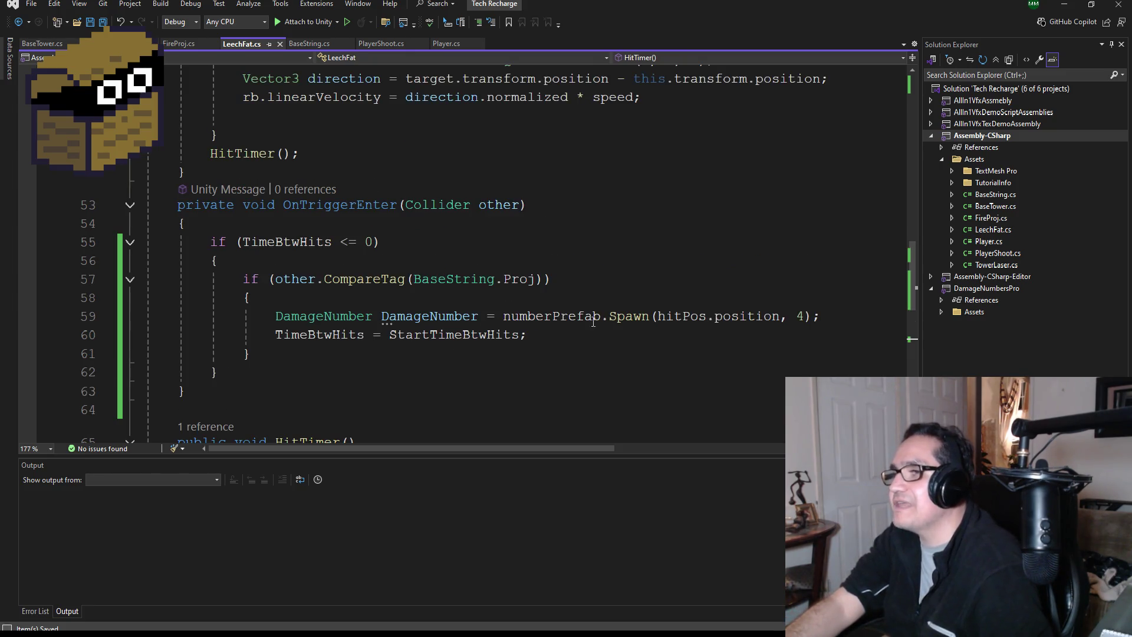
click(816, 322)
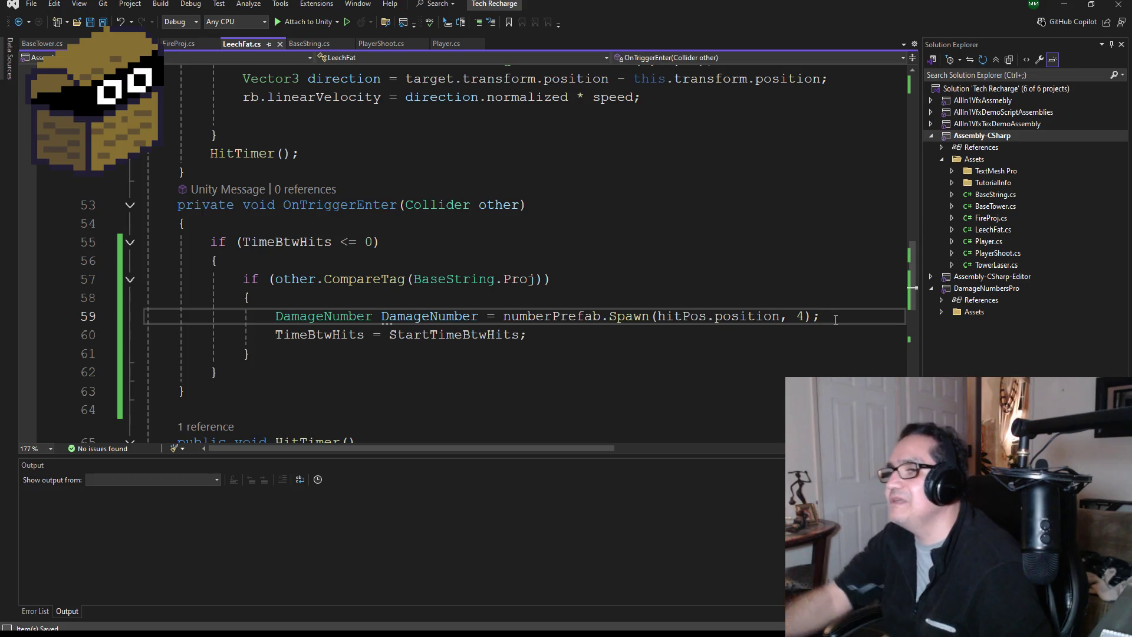
key(Return)
text(Insta)
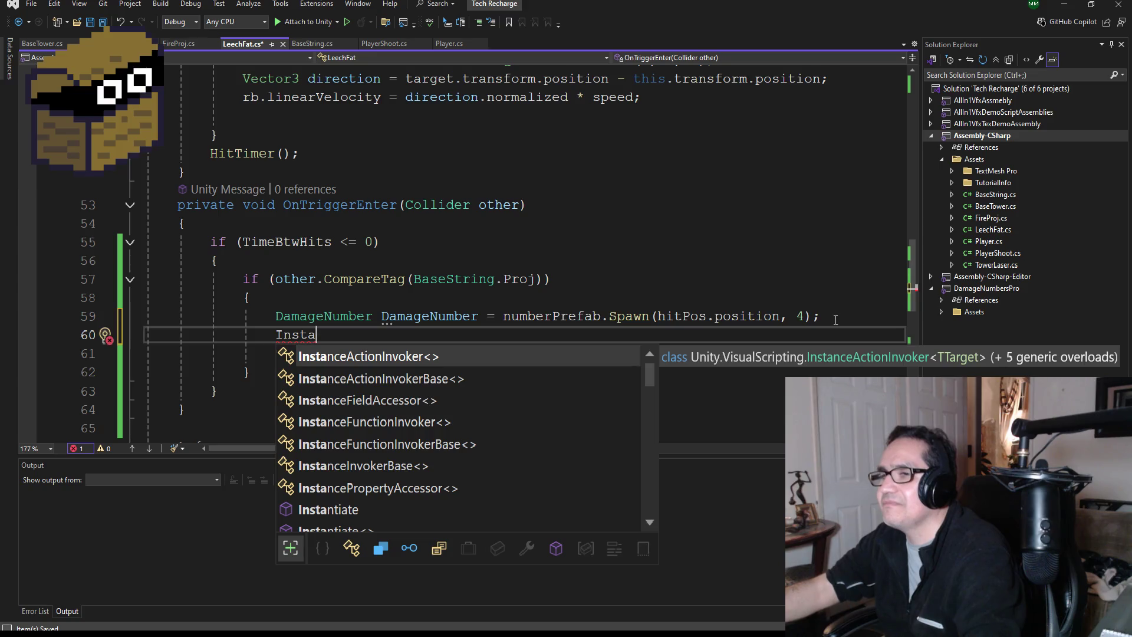
key(BackSpace)
key(BackSpace)
key(BackSpace)
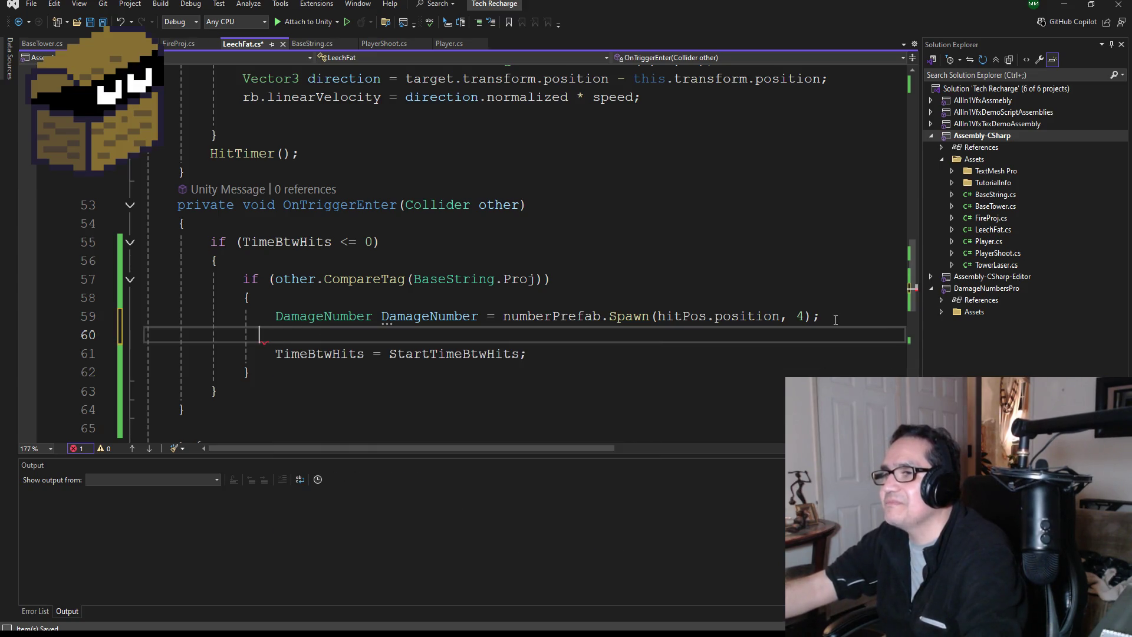
key(BackSpace)
key(BackSpace)
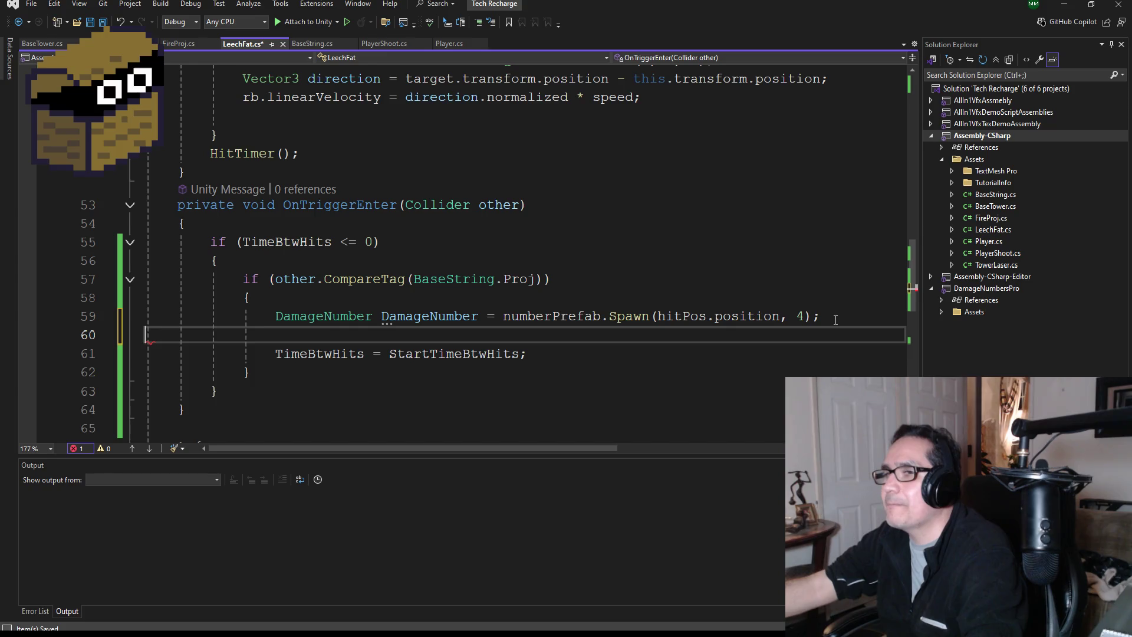
key(BackSpace)
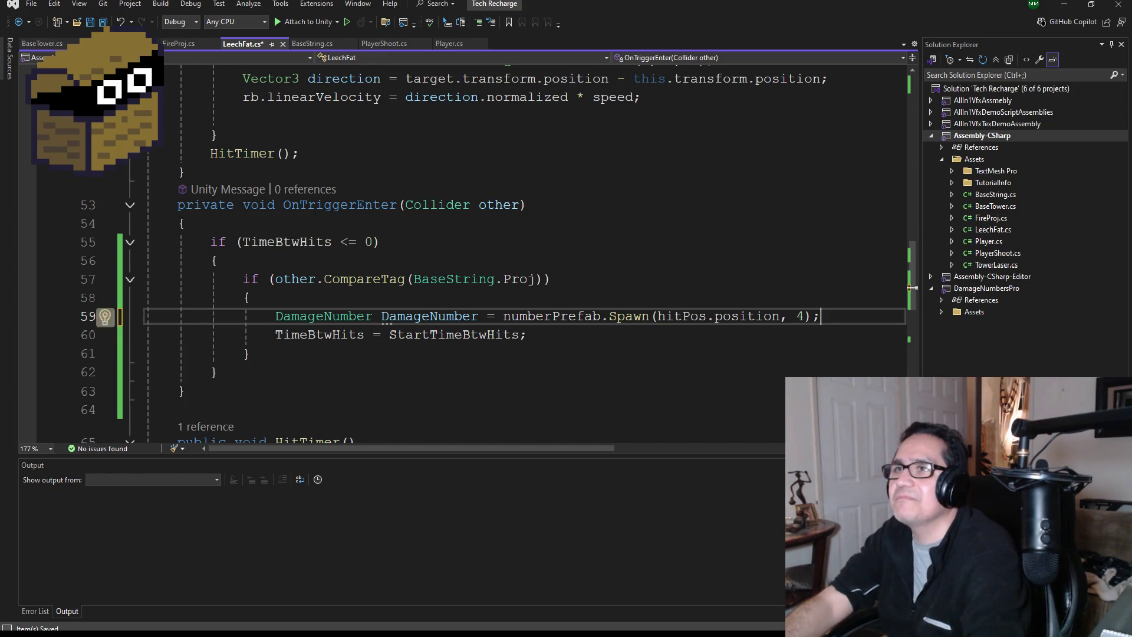
key(ctrl+s)
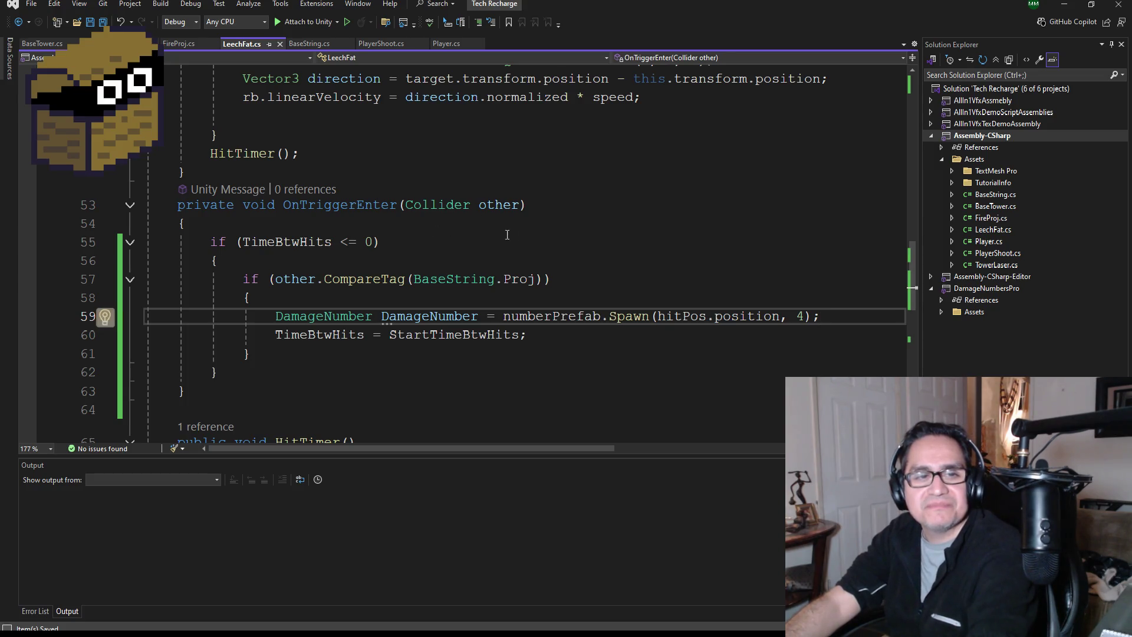
Return to Unity and start play mode to test projectile hits on LEECHFAT
click(1065, 5)
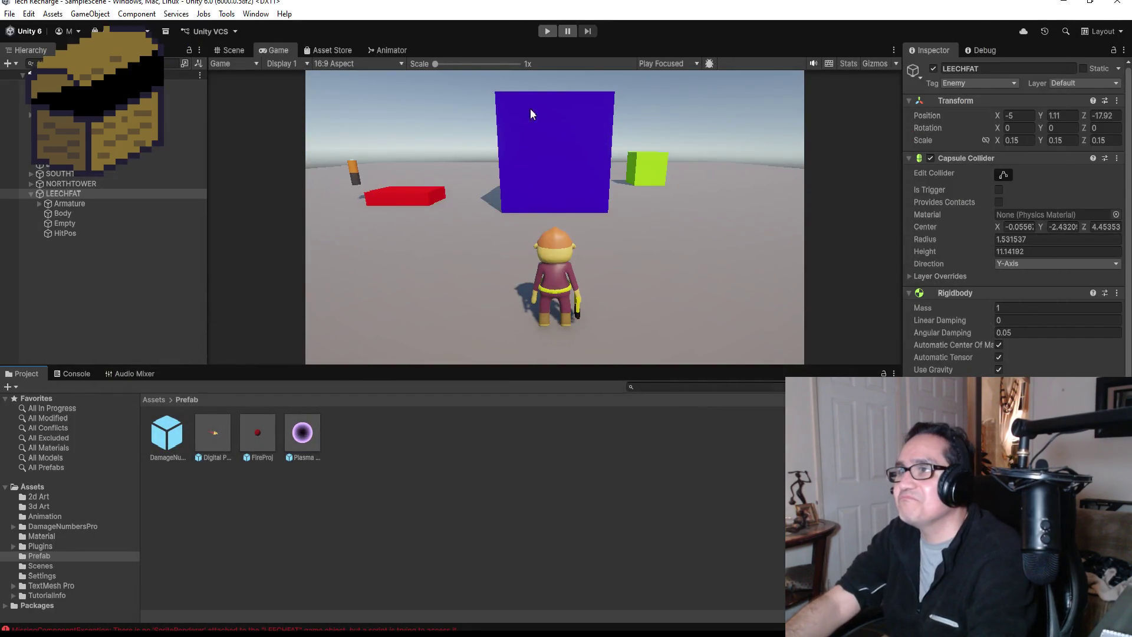
click(549, 34)
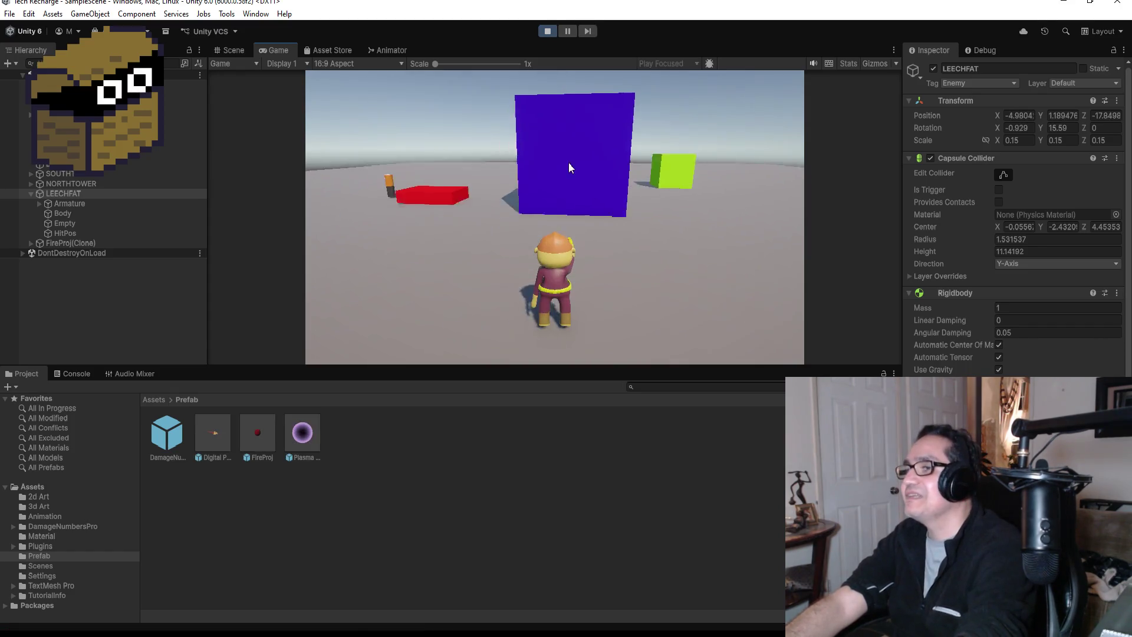
Stop play mode and open the DamageNumberEnemy prefab for editing
click(547, 31)
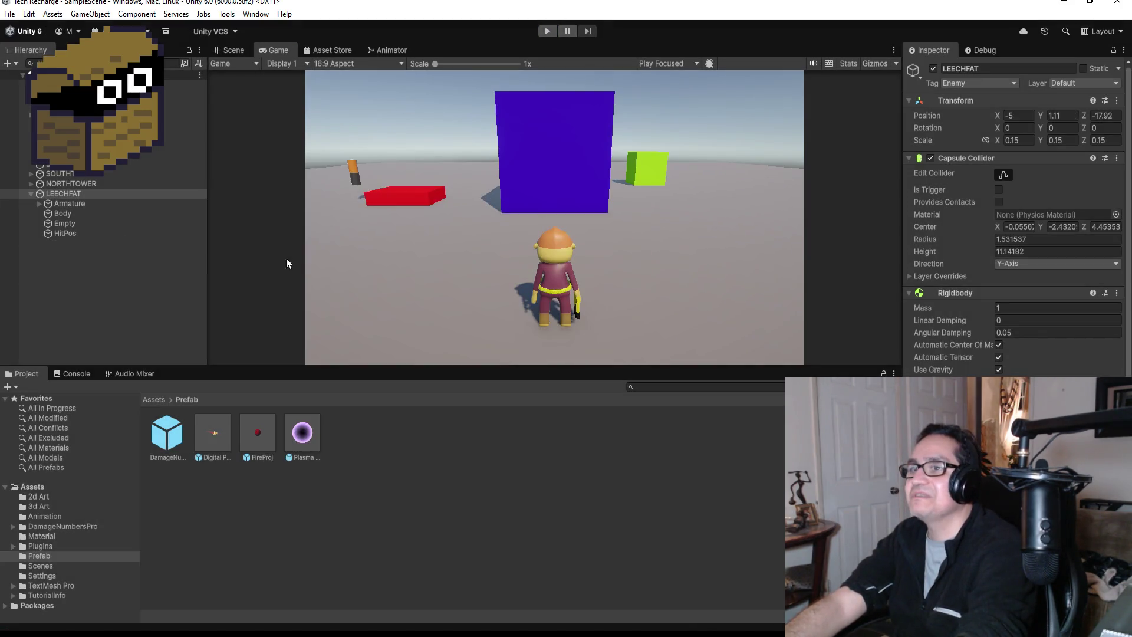
click(167, 438)
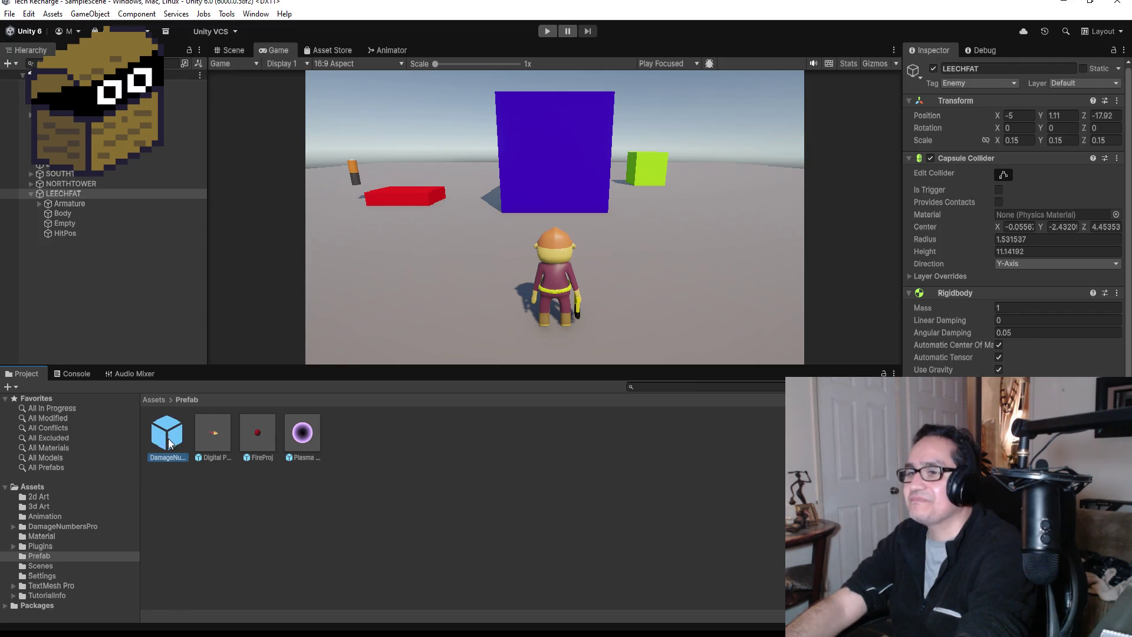
scroll(1015, 236, down, 3)
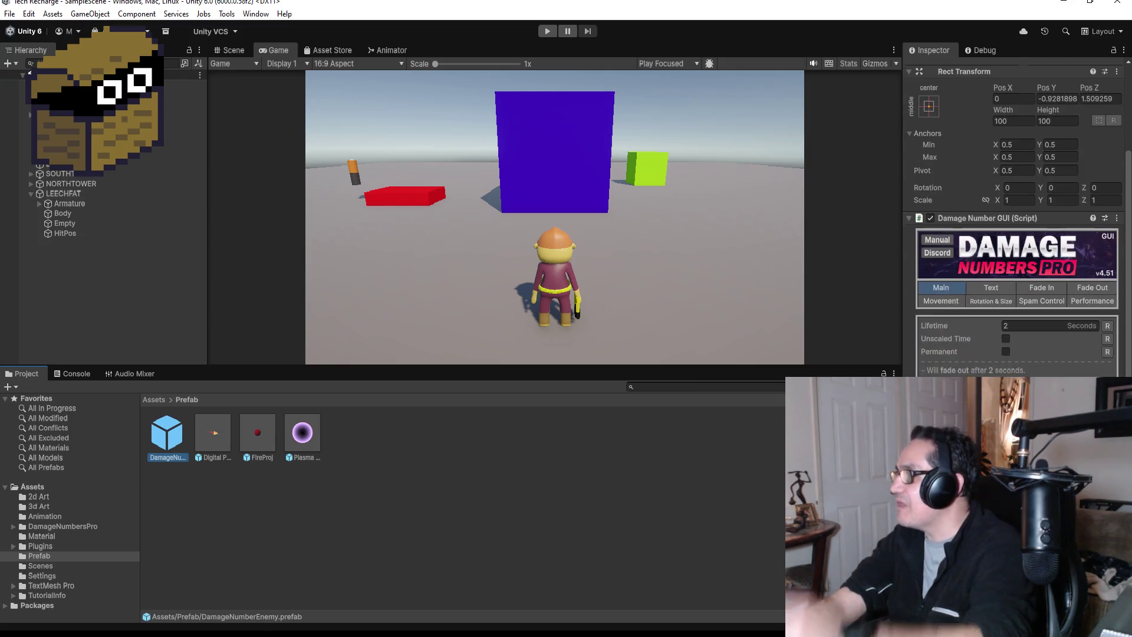
scroll(1015, 236, up, 3)
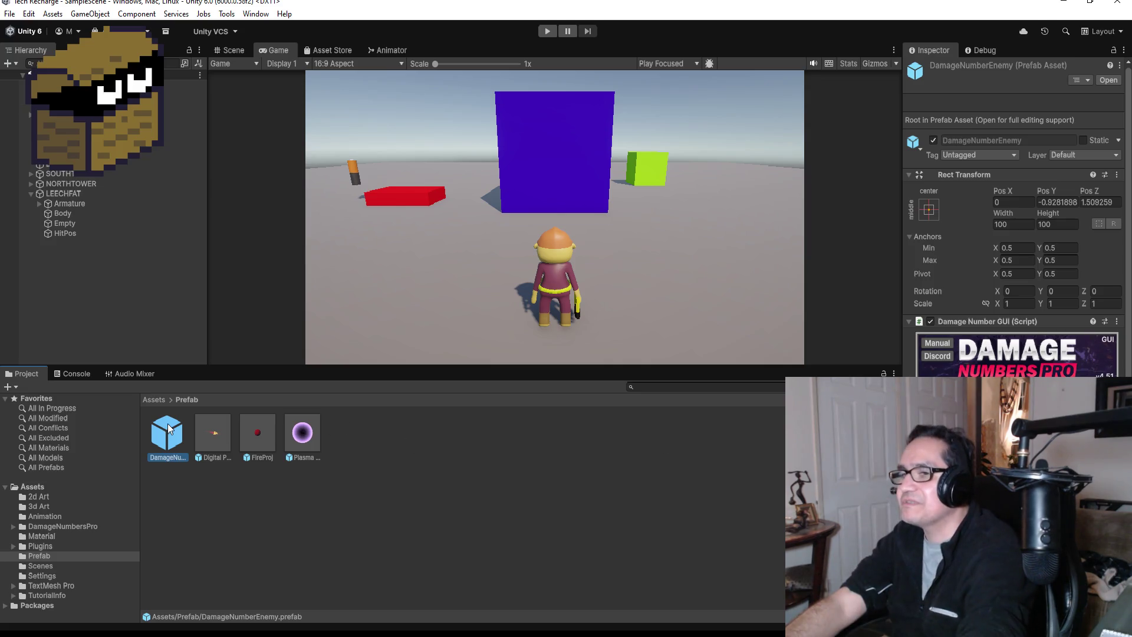
key(Return)
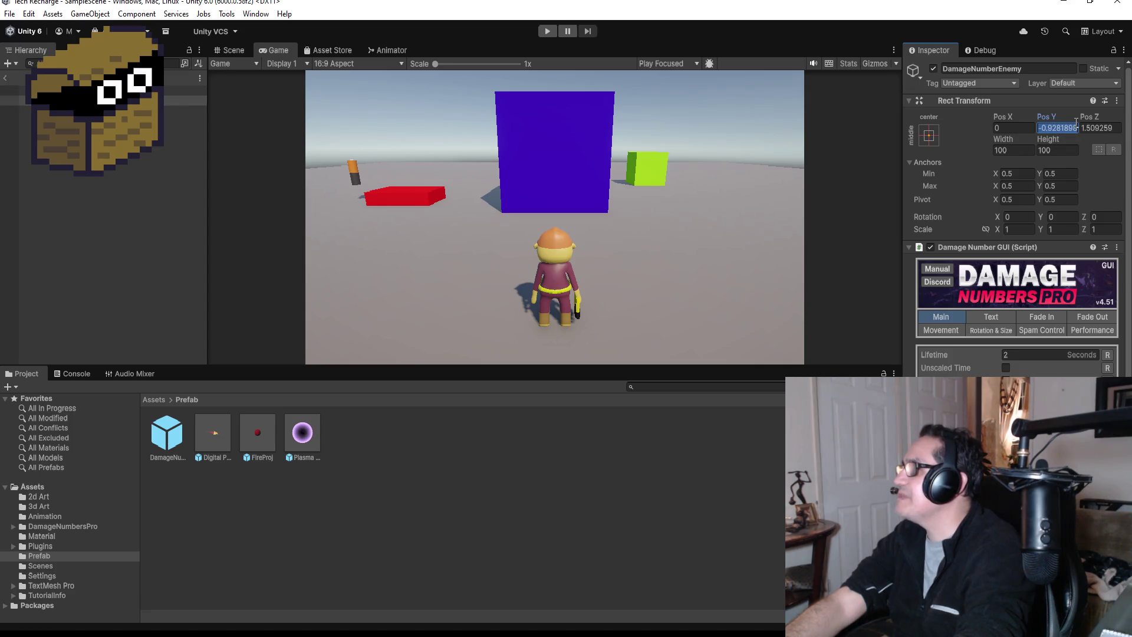
Set the prefab's Pos Y and Pos Z to 0, then exit prefab mode
key(Tab)
text(0)
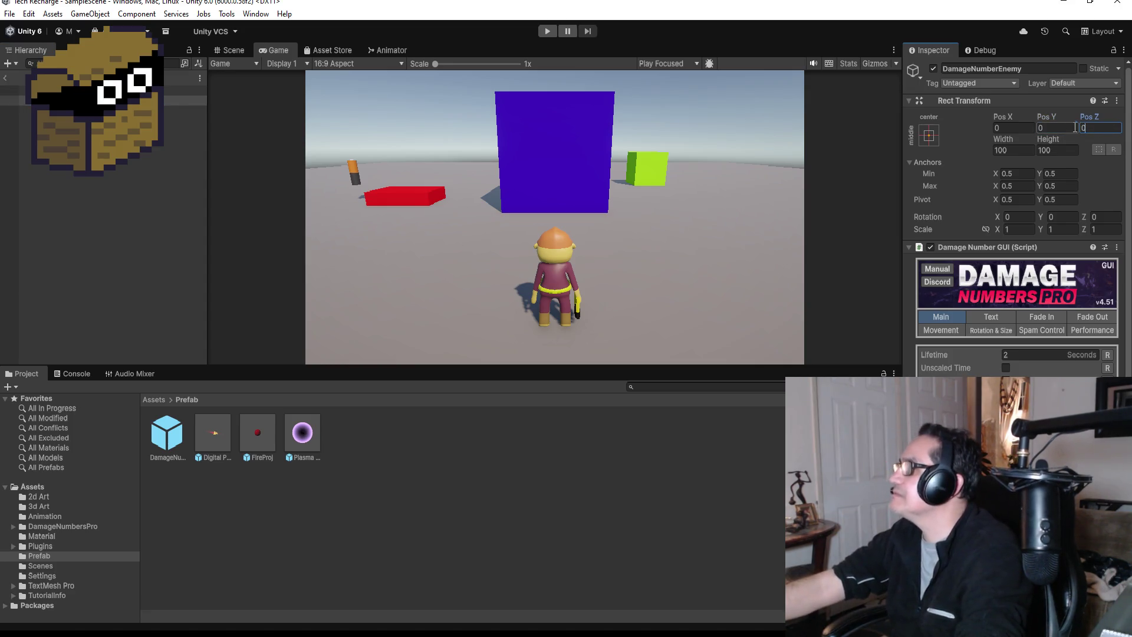
click(88, 101)
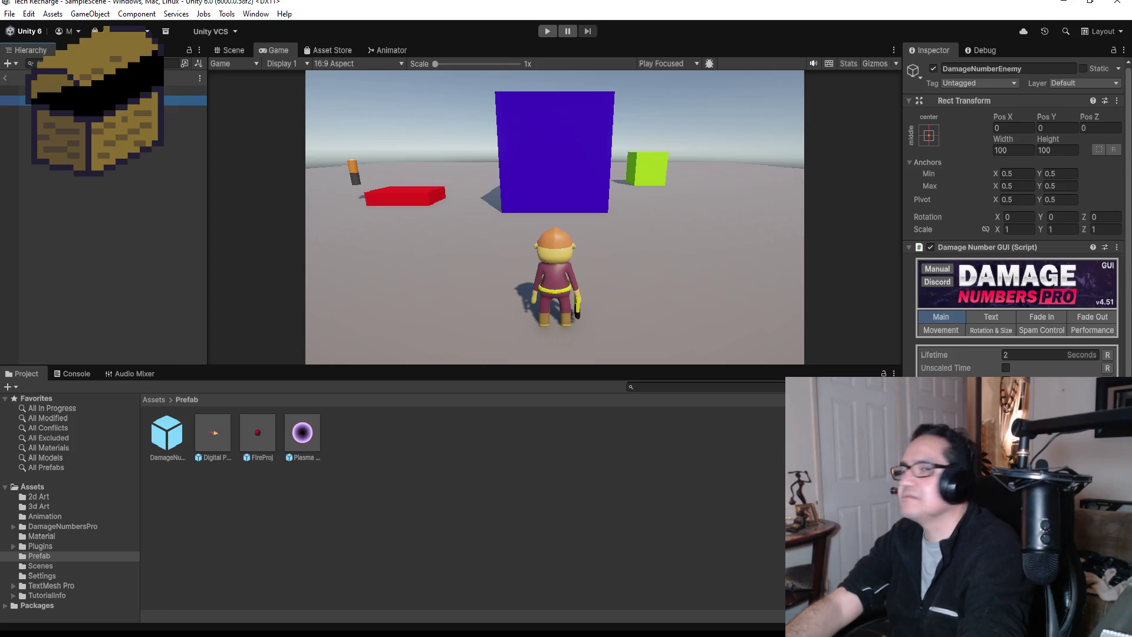
click(7, 79)
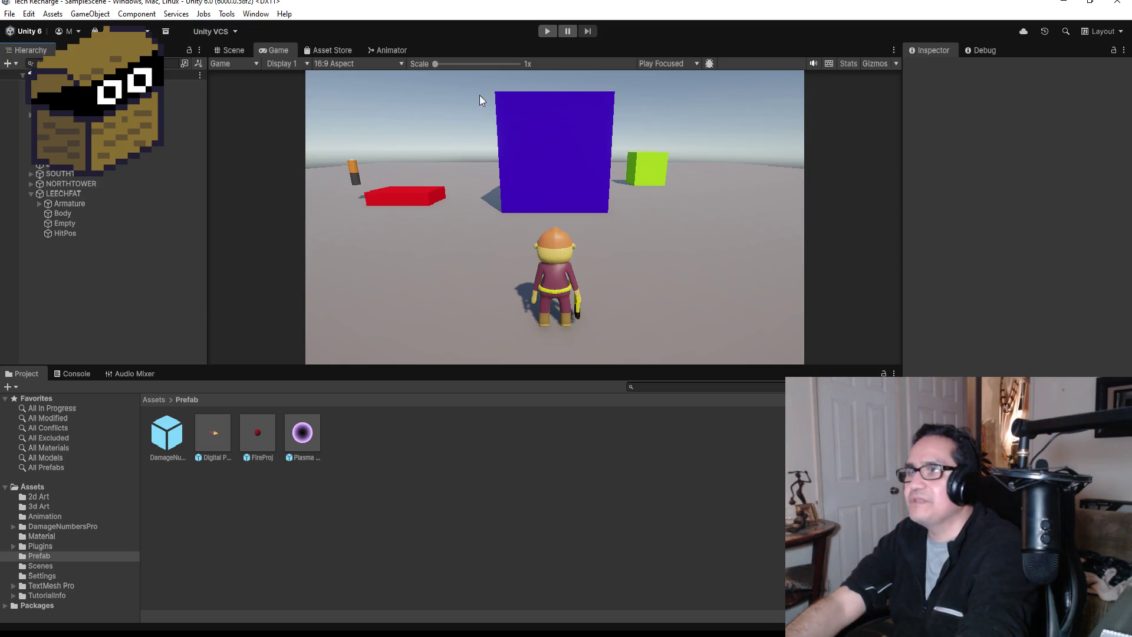
click(547, 32)
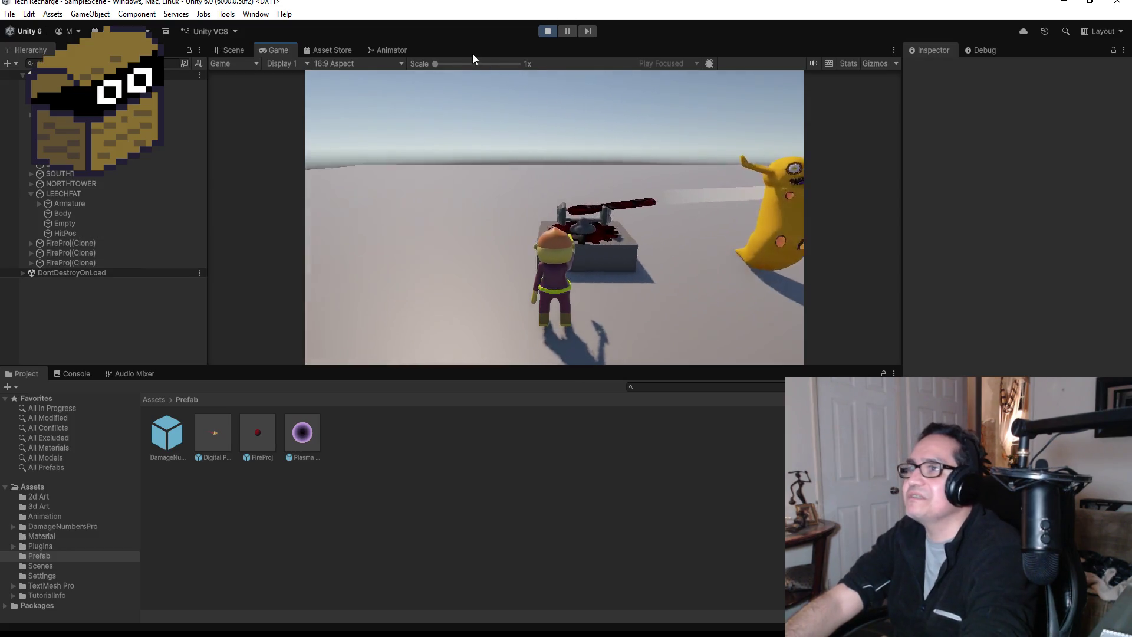
click(548, 32)
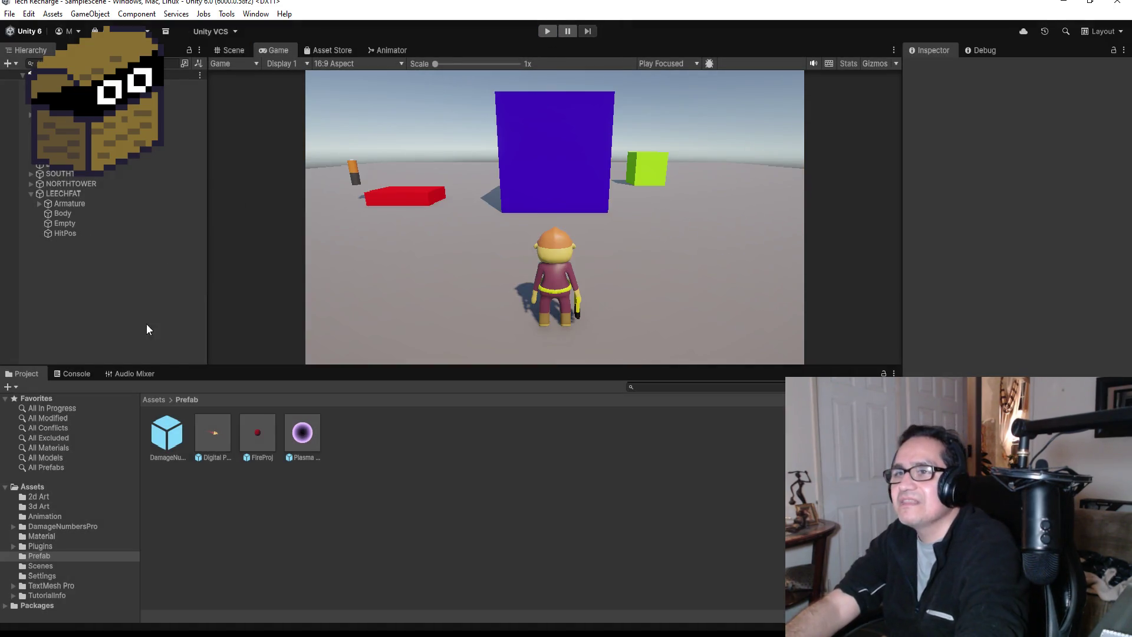
Create a Damage Number (Mesh) from the Hierarchy's Damage Numbers Pro menu and view the Scene
right_click(66, 236)
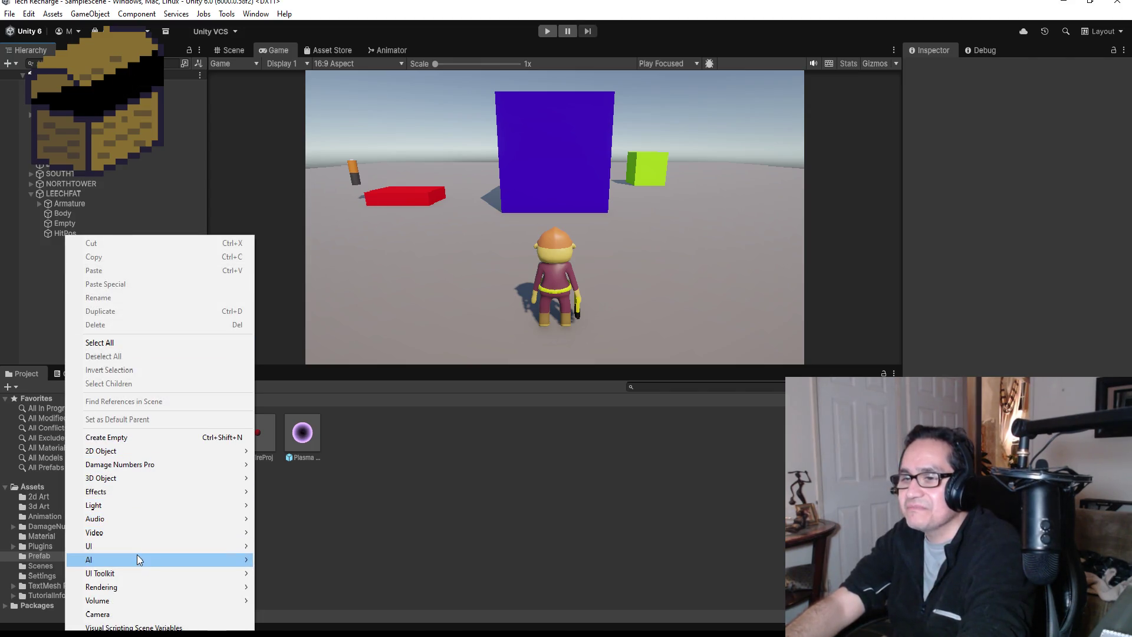
mouse_move(140, 547)
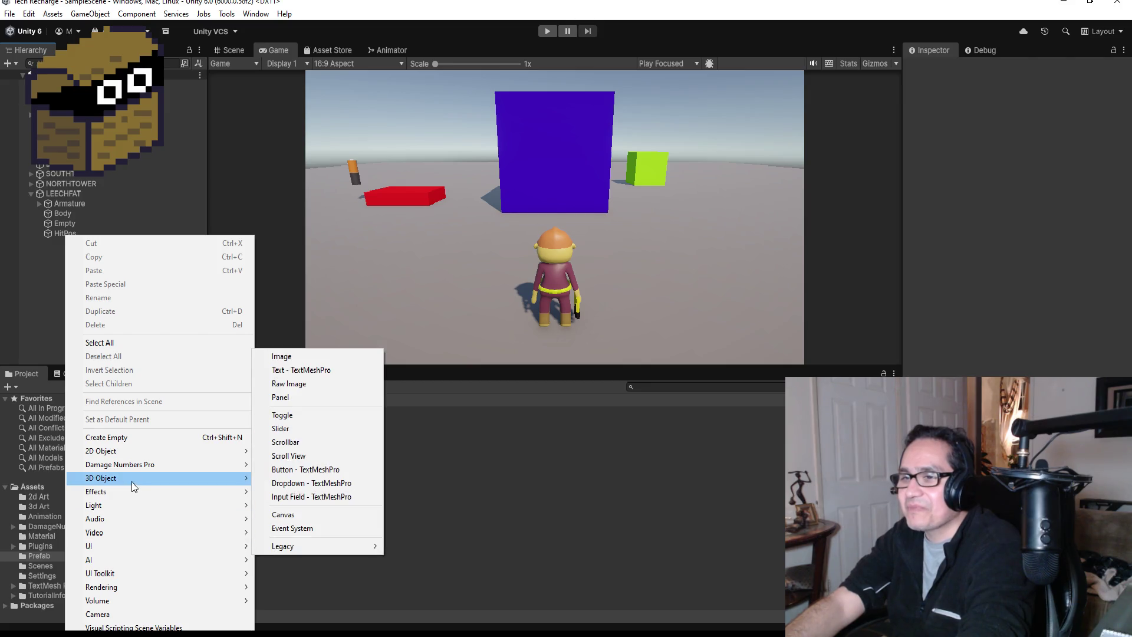
mouse_move(147, 465)
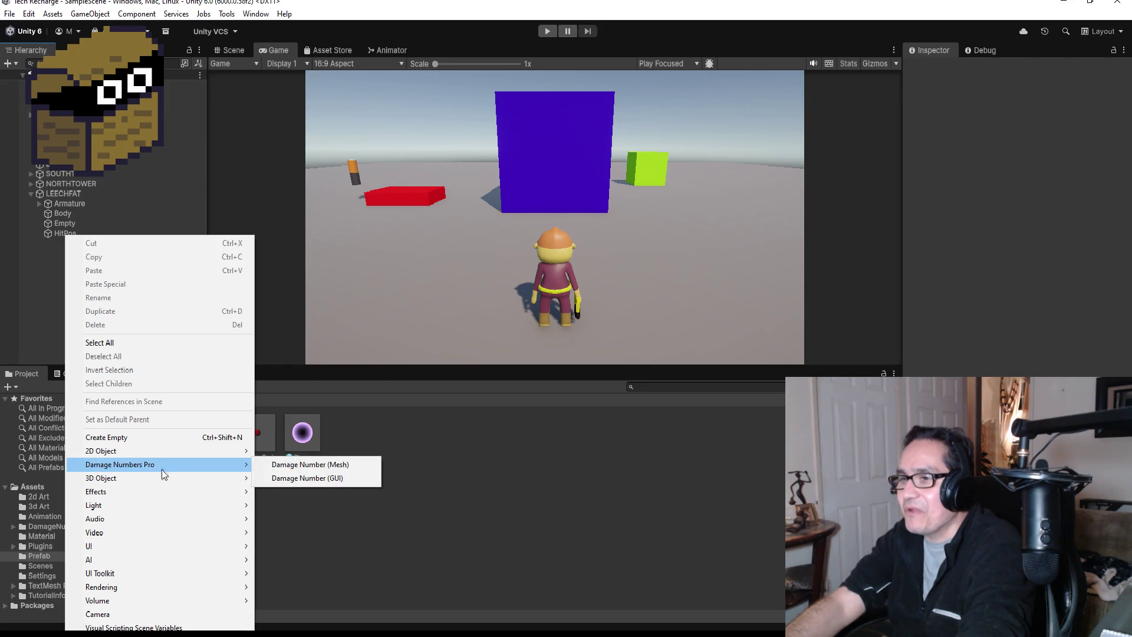
click(328, 464)
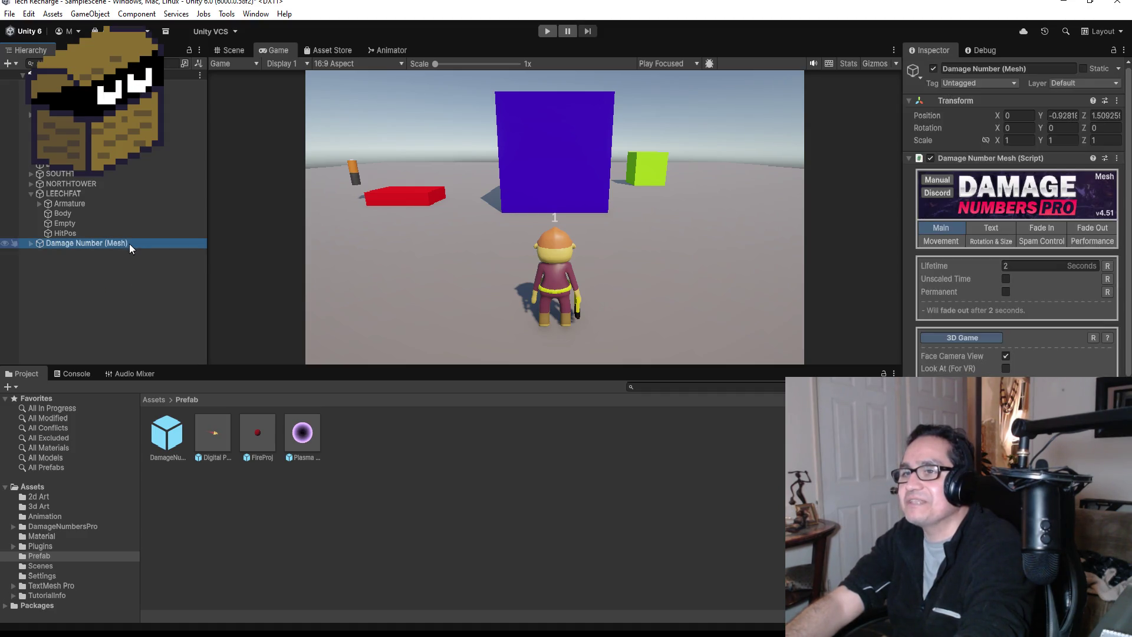
click(131, 279)
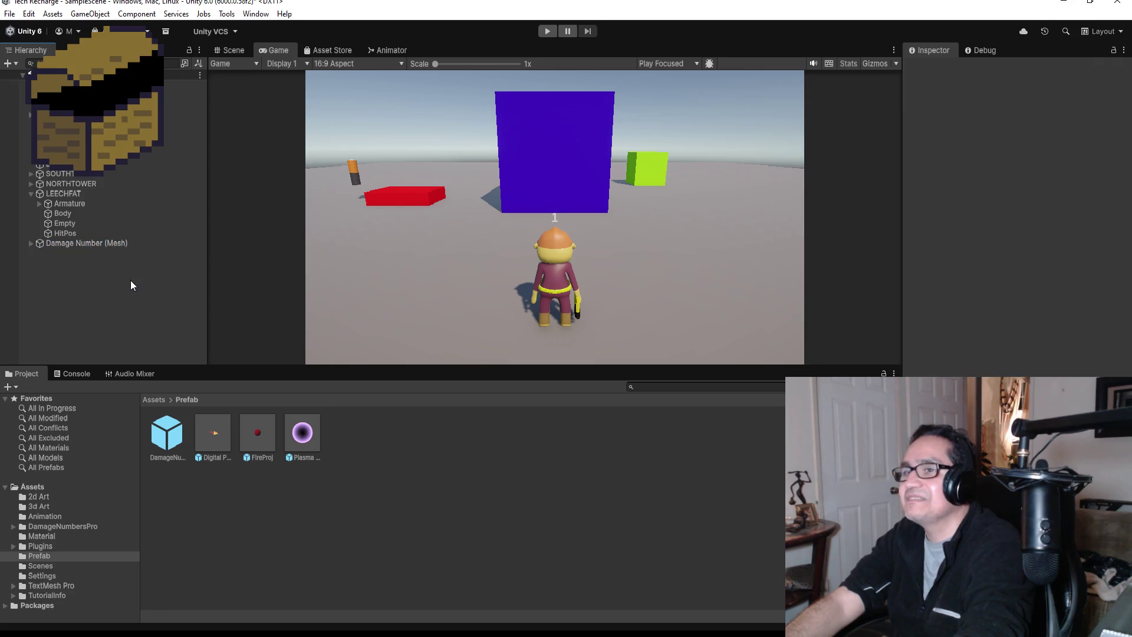
click(89, 243)
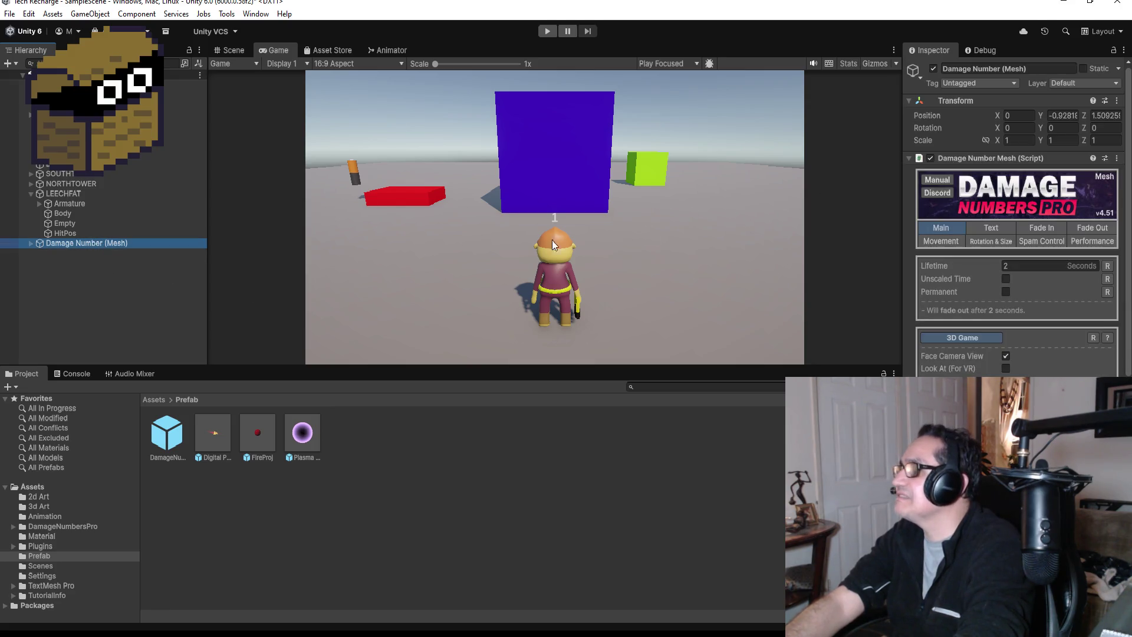
click(229, 50)
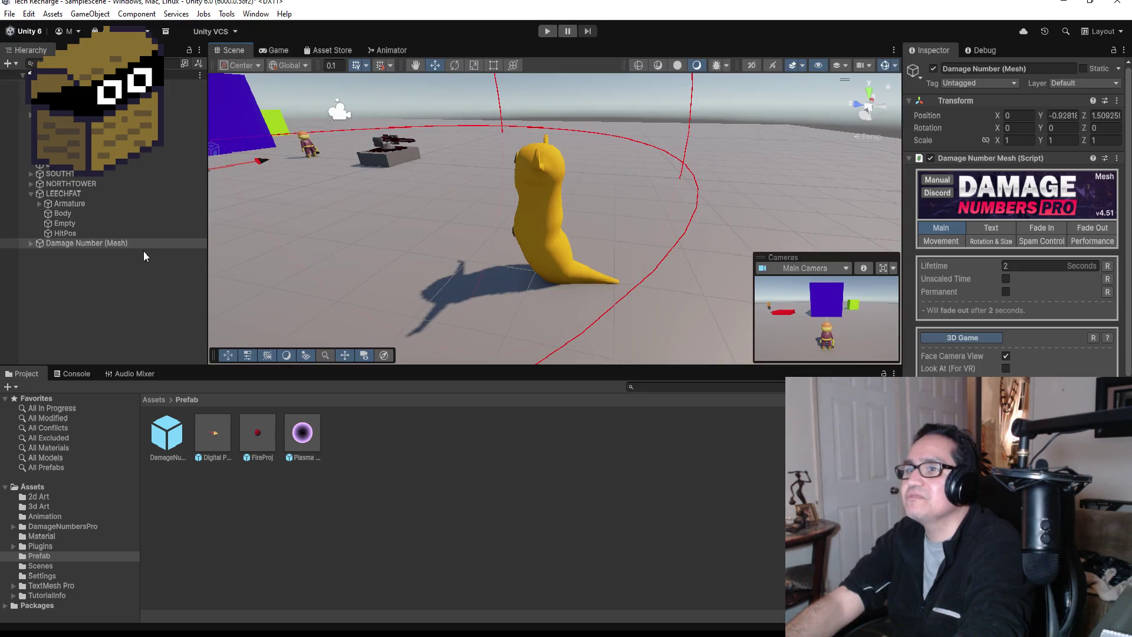
Set the mesh damage number's Position Y and Z to 0
click(1074, 116)
text(0)
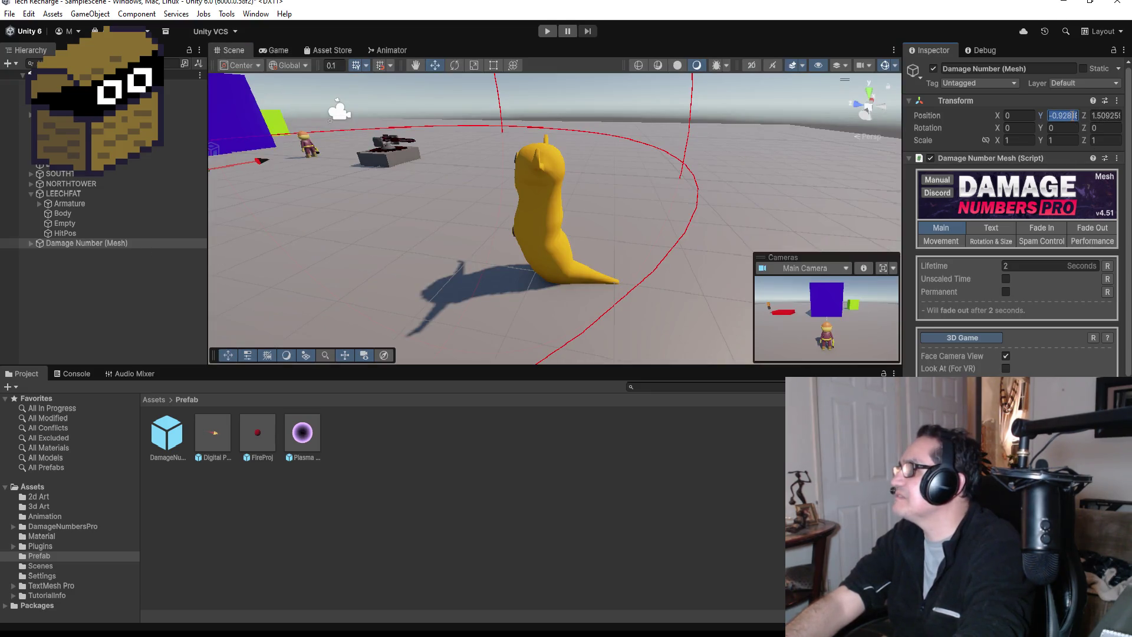
key(Tab)
text(0)
key(Tab)
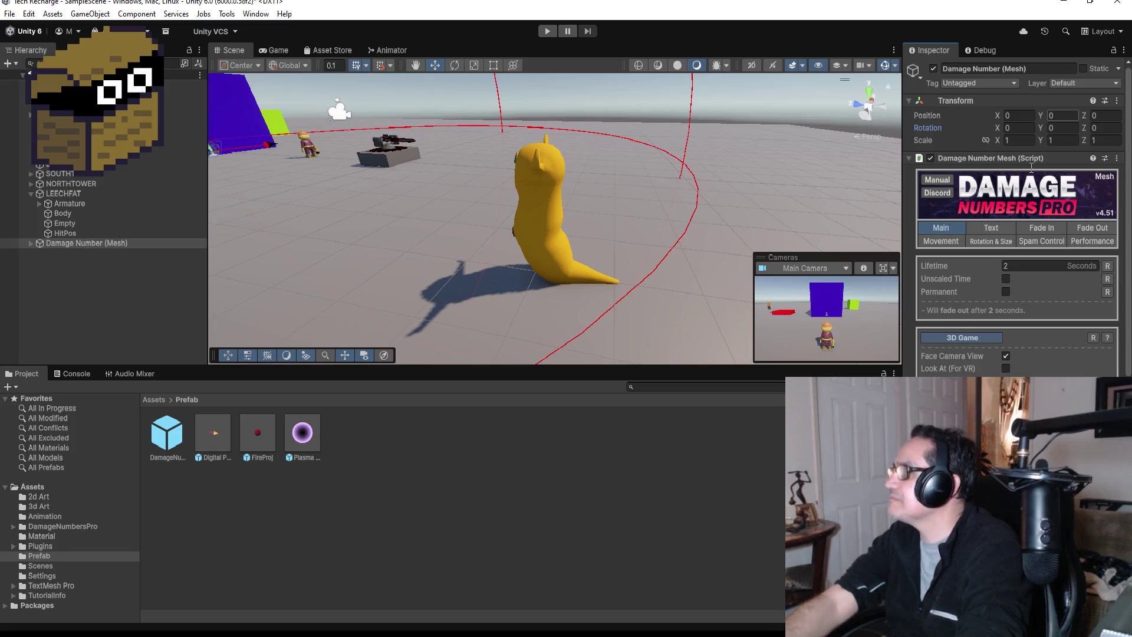
Save it as a Damage Number (Mesh) prefab in Assets/Prefab and delete the scene copy
scroll(1046, 267, down, 3)
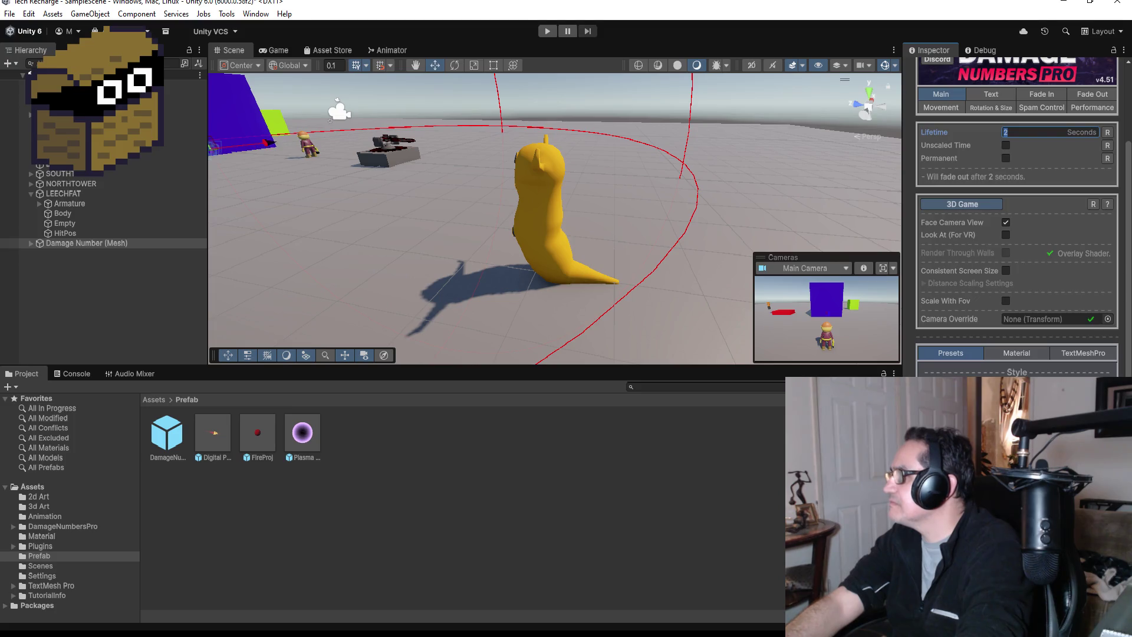
scroll(1046, 267, down, 5)
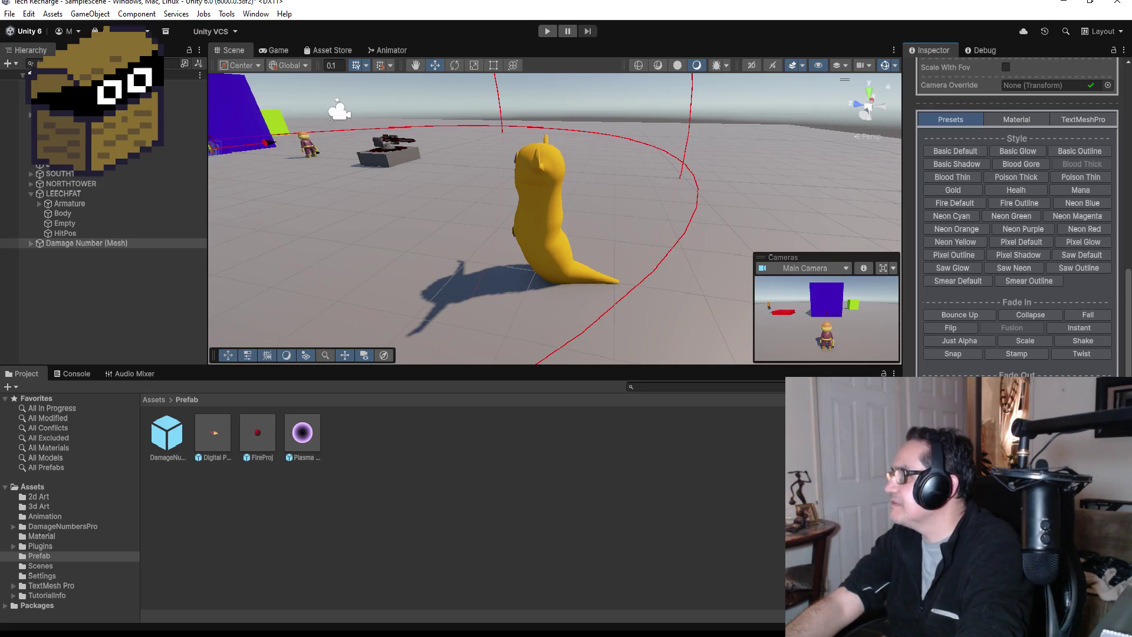
scroll(1017, 219, down, 2)
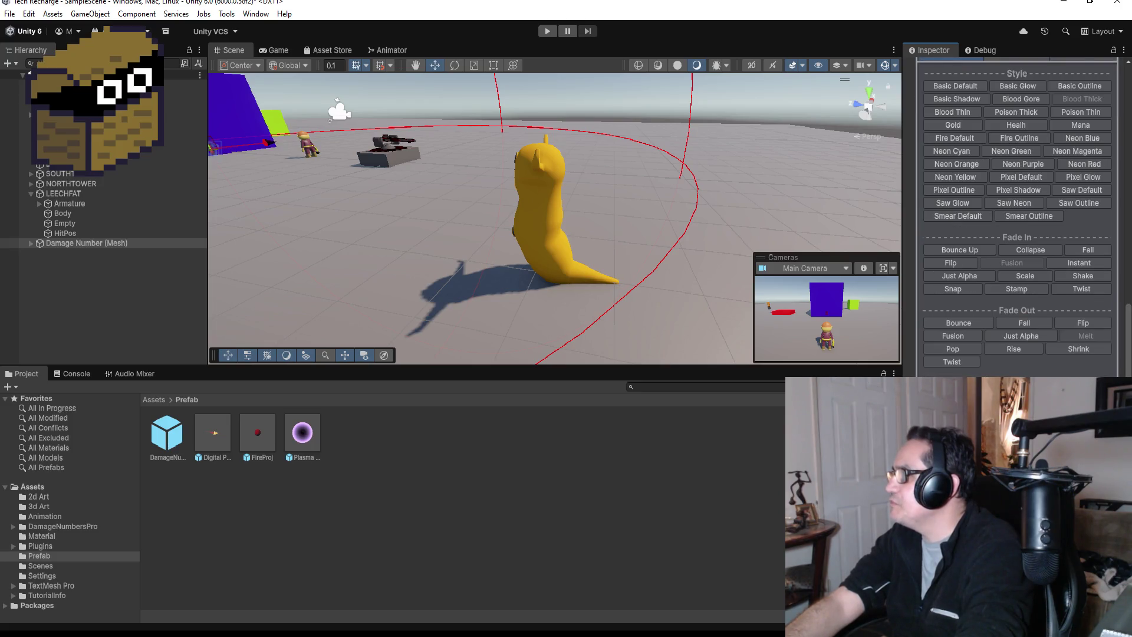
scroll(1018, 218, up, 10)
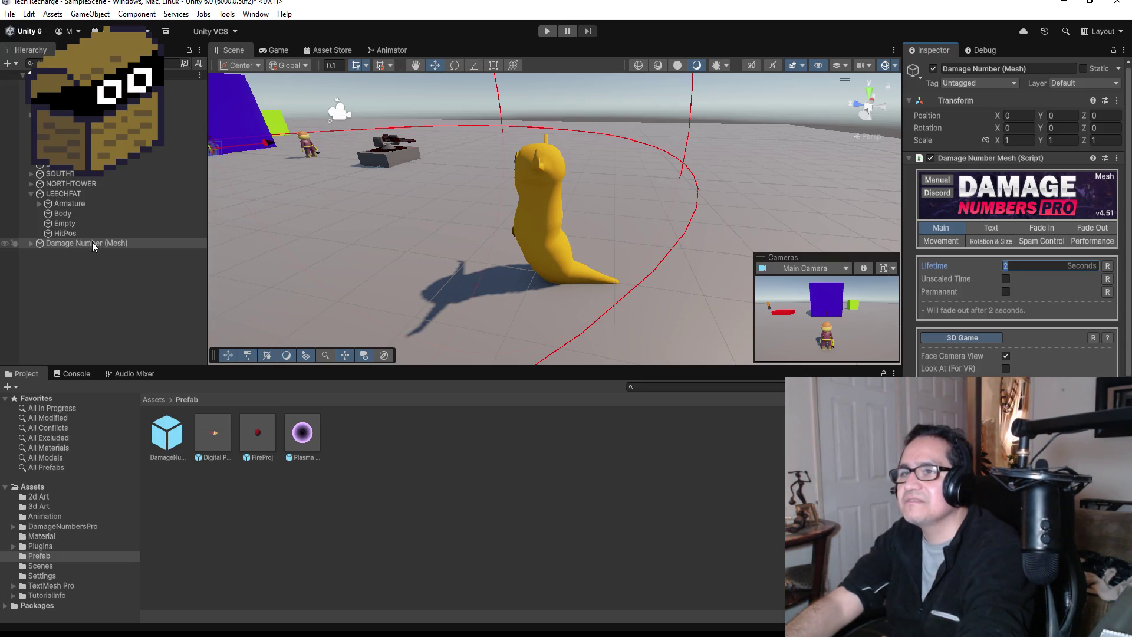
mouse_move(92, 243)
mouse_down()
mouse_move(143, 261)
mouse_move(380, 460)
mouse_move(376, 452)
mouse_up()
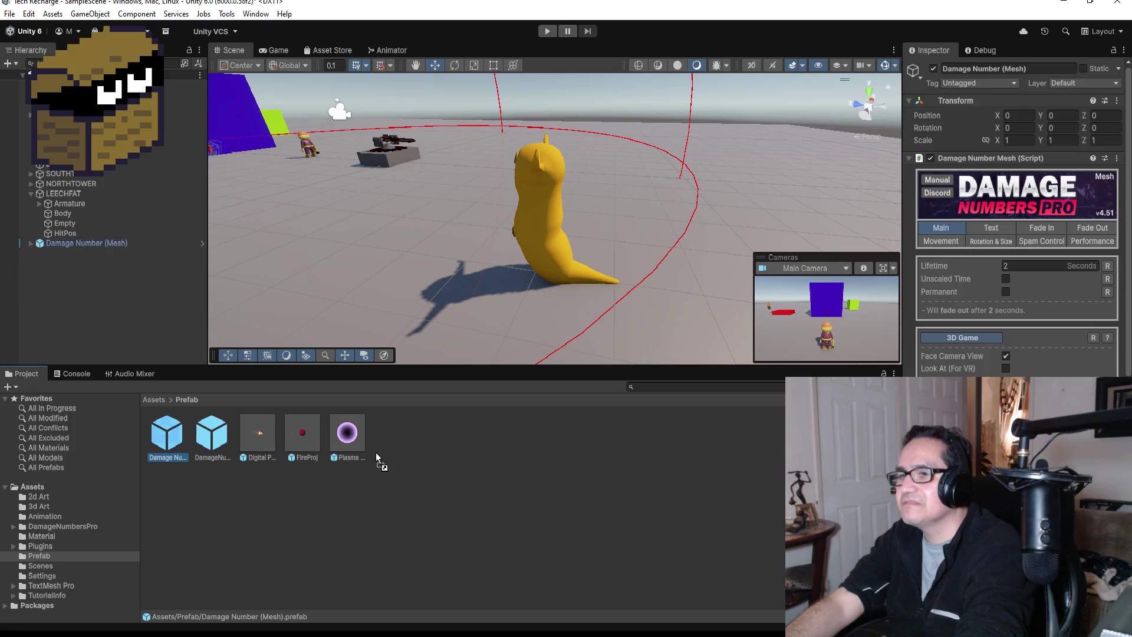
right_click(75, 245)
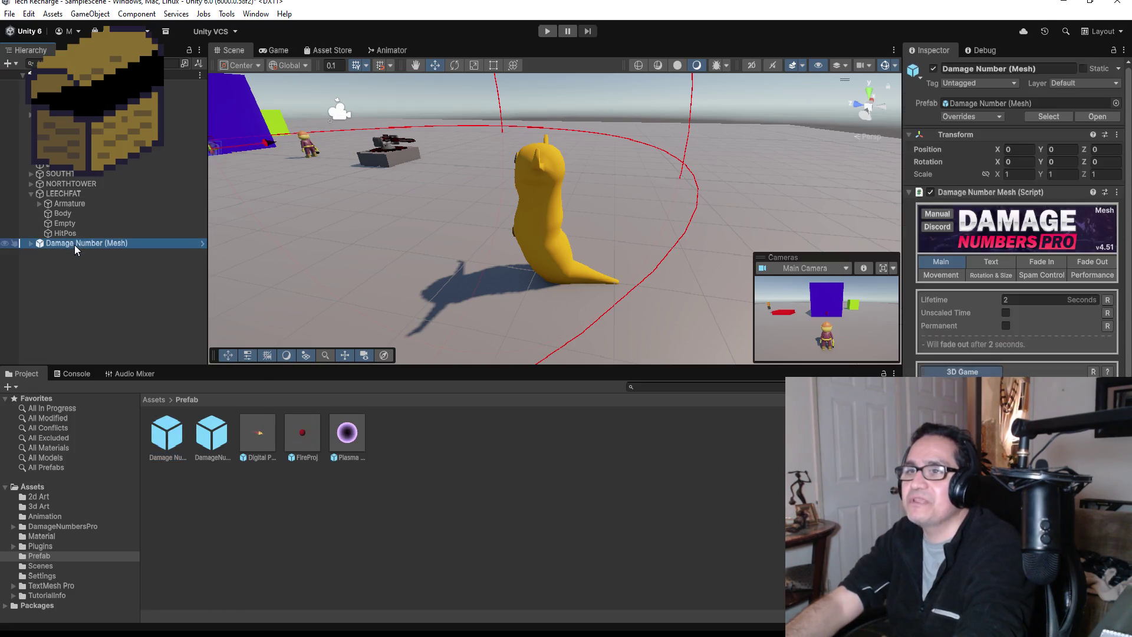
click(105, 220)
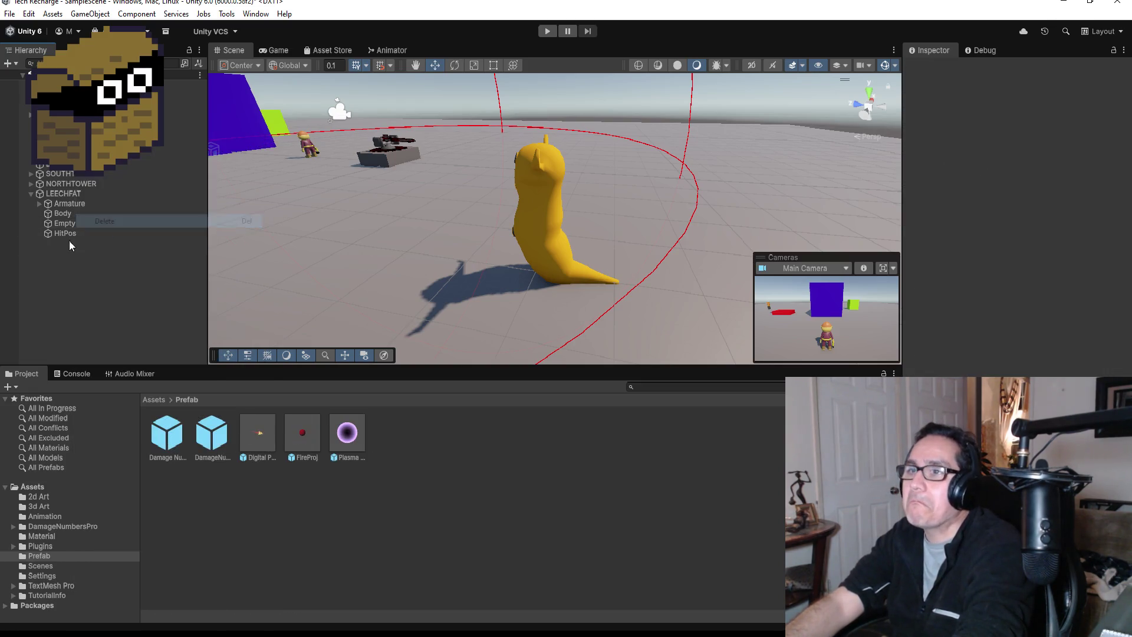
click(63, 193)
scroll(1014, 236, down, 3)
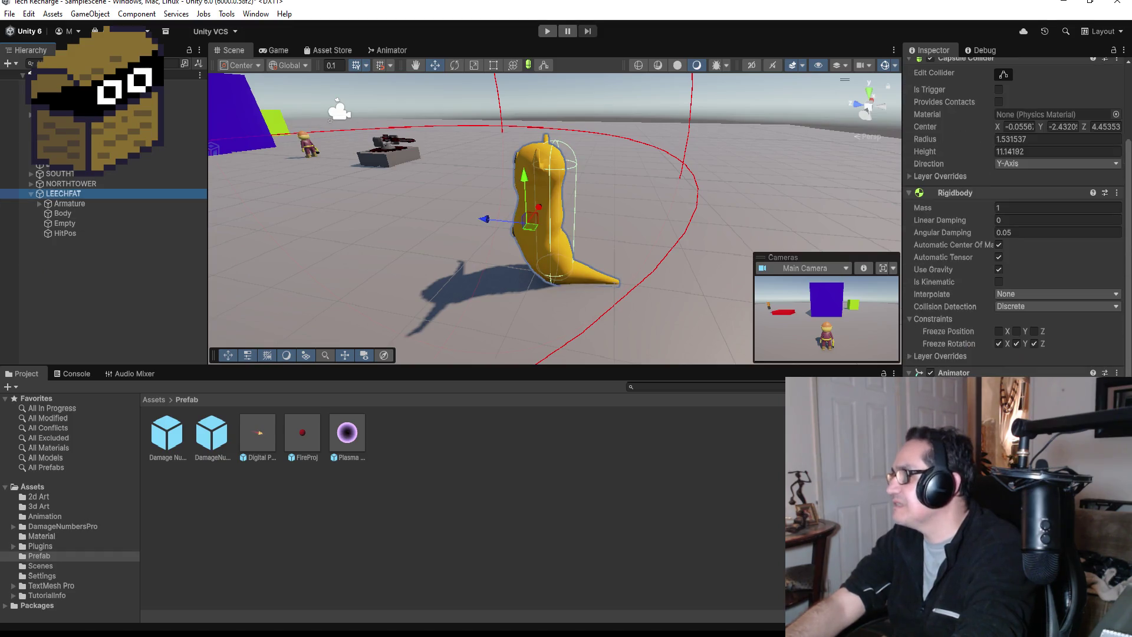
scroll(1015, 219, down, 3)
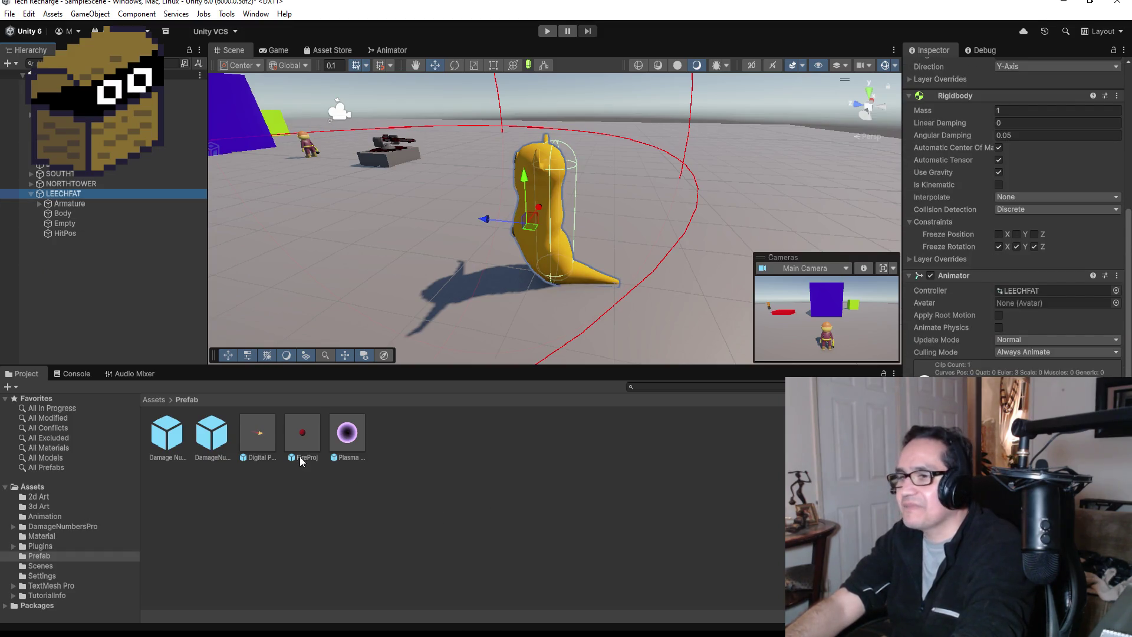
click(218, 436)
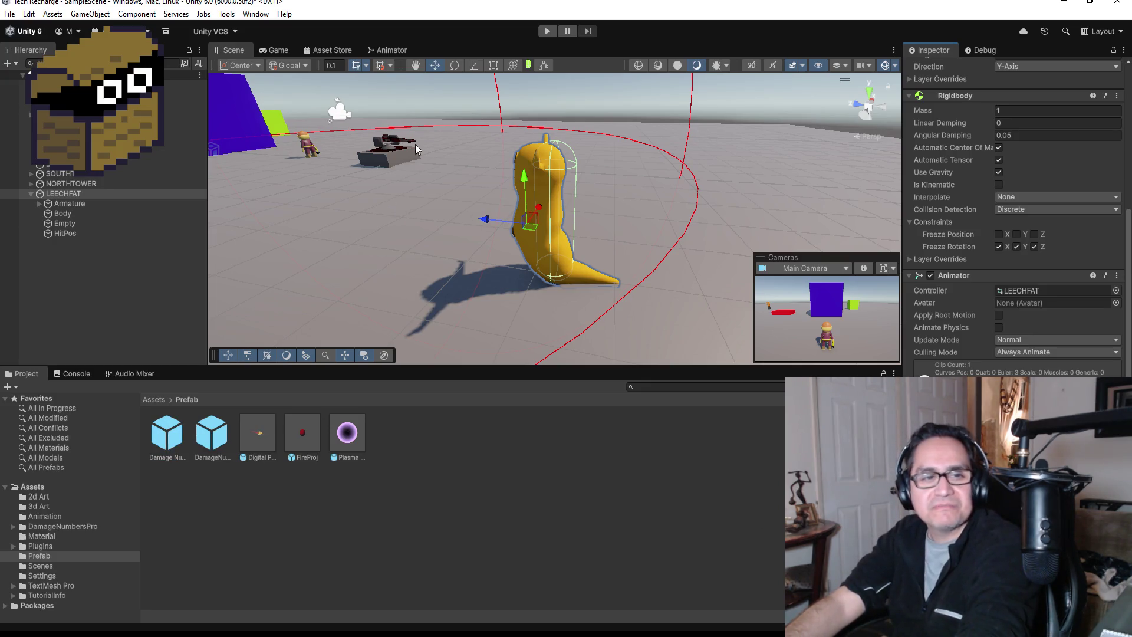
click(549, 31)
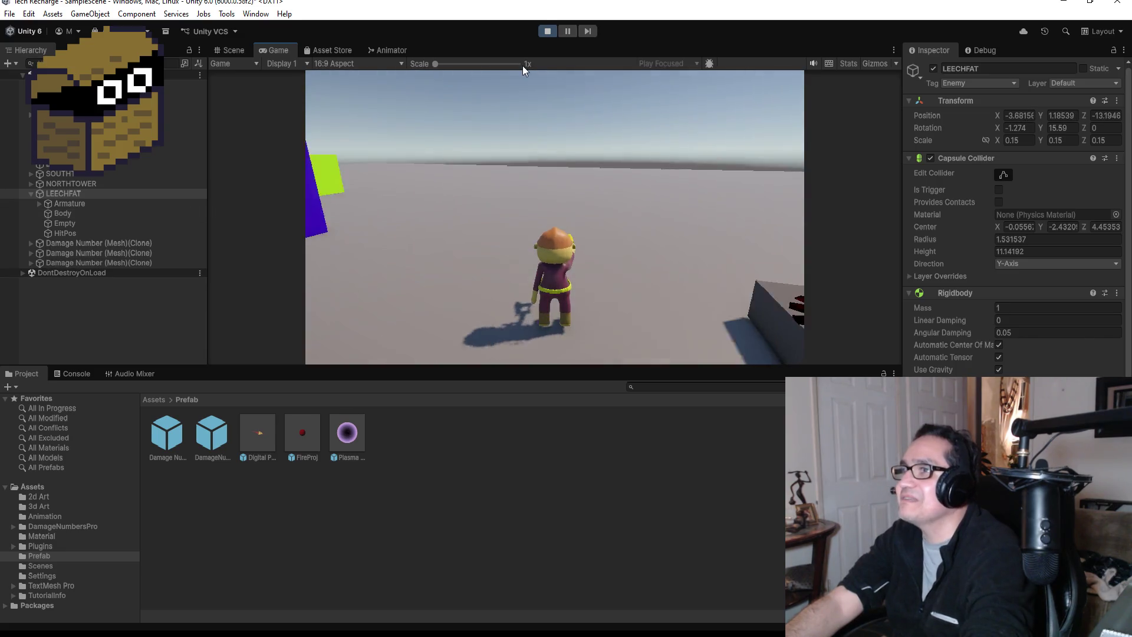
click(547, 30)
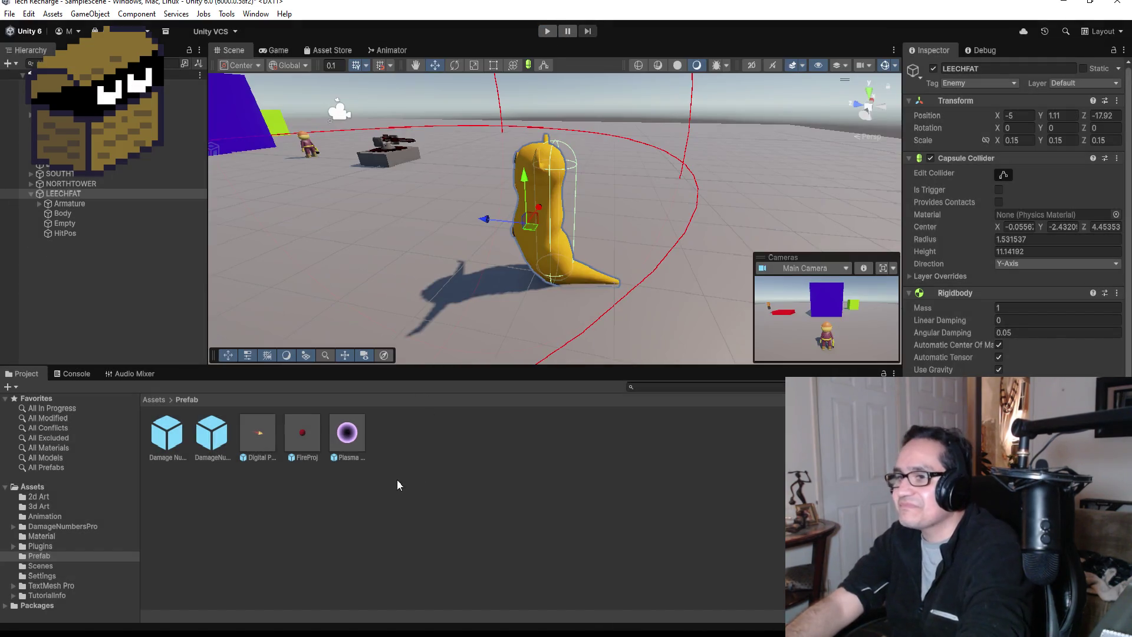
Delete the old DamageNumberEnemy prefab from the Prefab folder
click(200, 437)
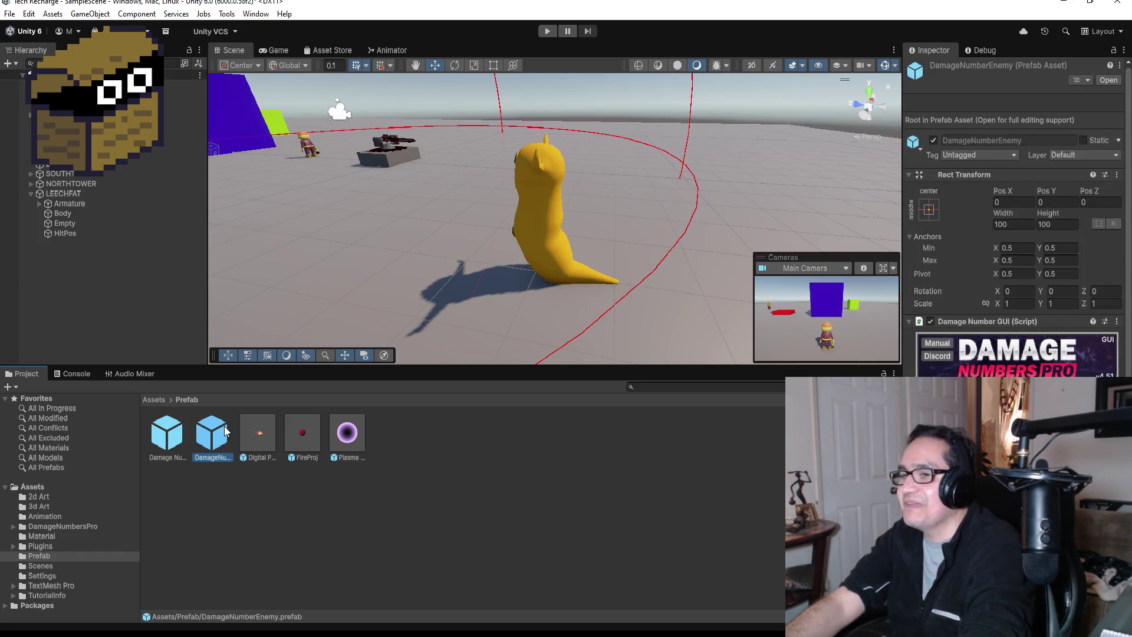
right_click(225, 432)
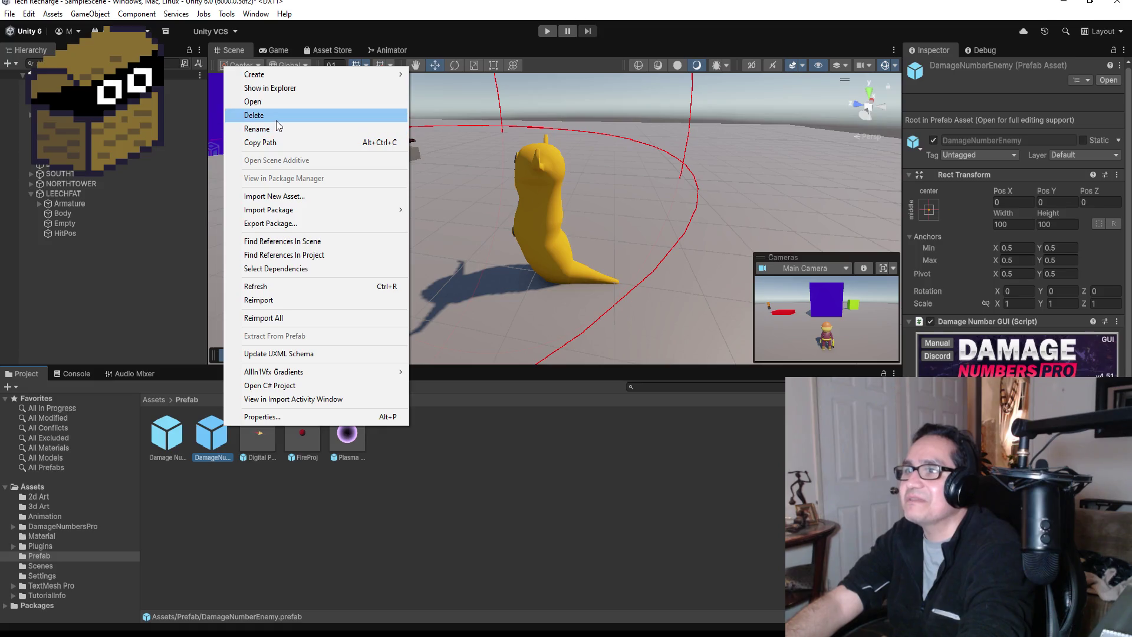
click(260, 115)
click(587, 344)
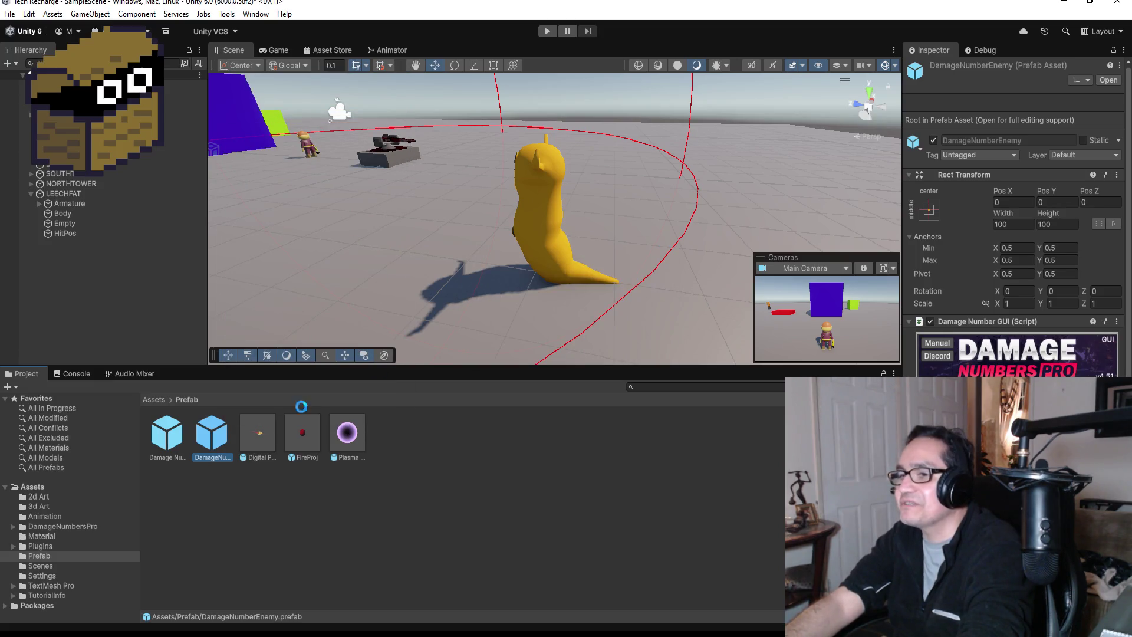
Set the Damage Number (Mesh) prefab's Lifetime to 1 second
click(167, 436)
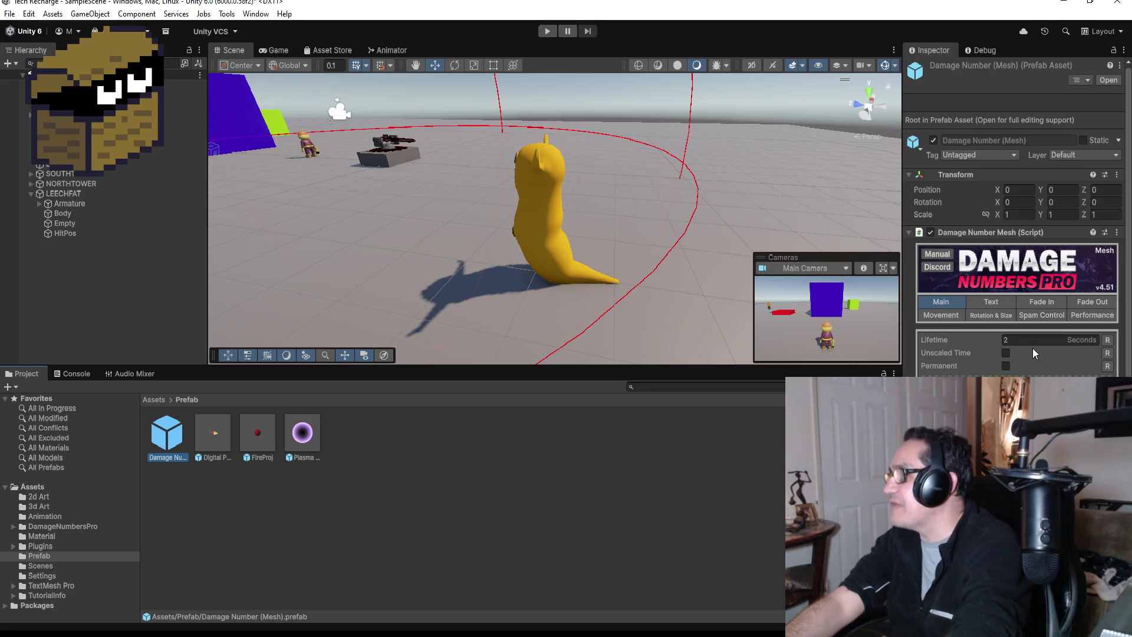
click(1037, 340)
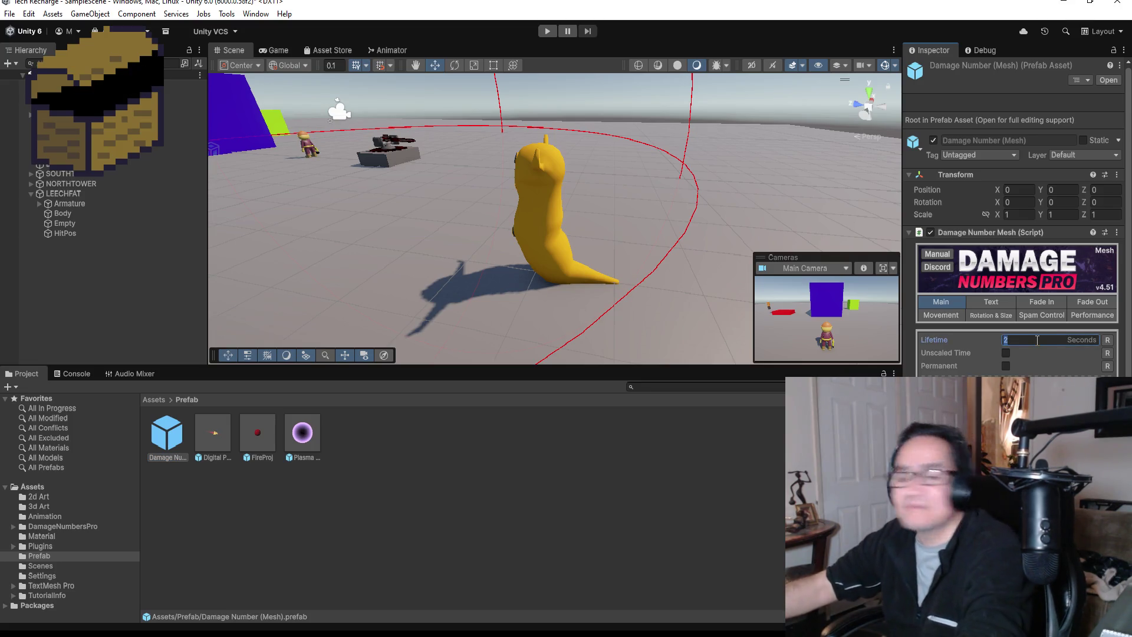
text(1)
click(266, 238)
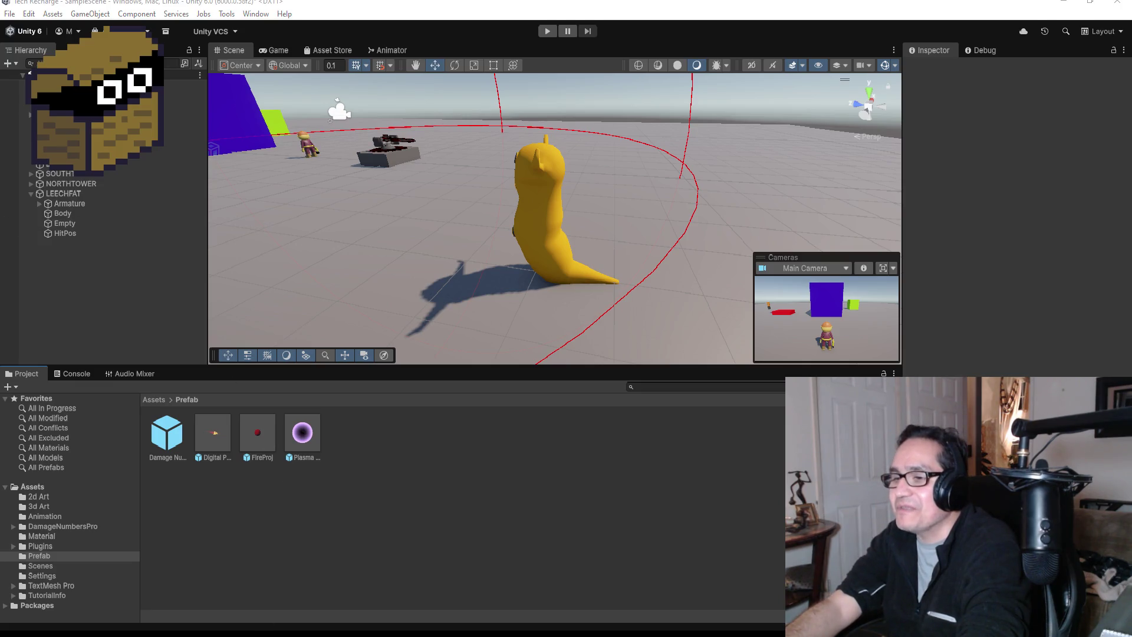
Change LeechFat.cs's Spawn(hitPos.position, 4) value to 32, save all, and return to Unity
mouse_move(185, 631)
click(185, 595)
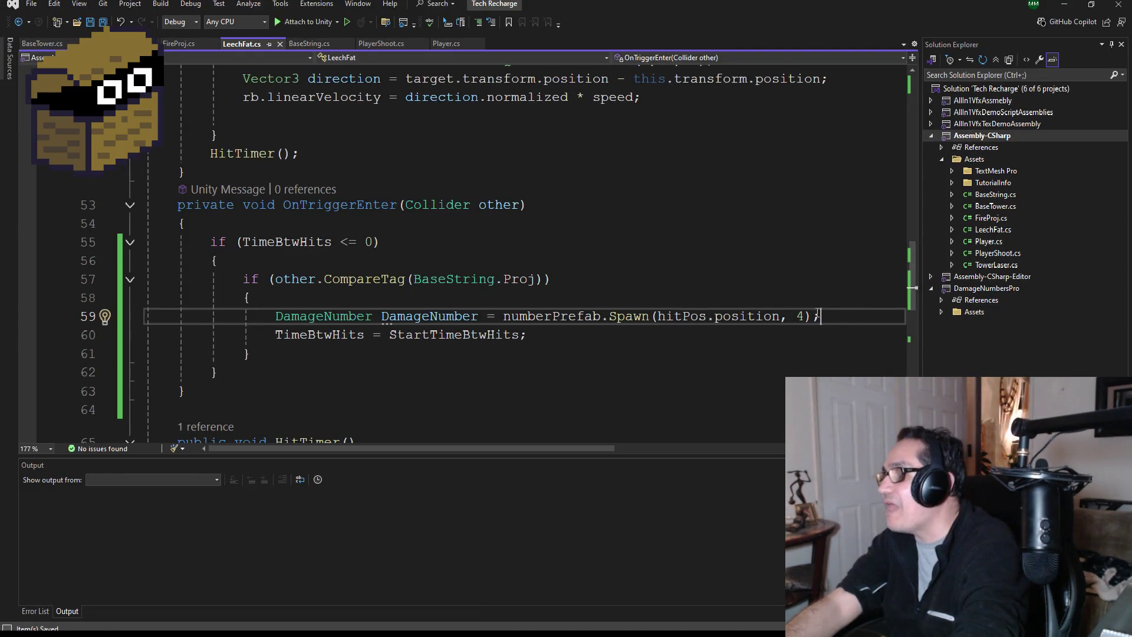
key(BackSpace)
text(32)
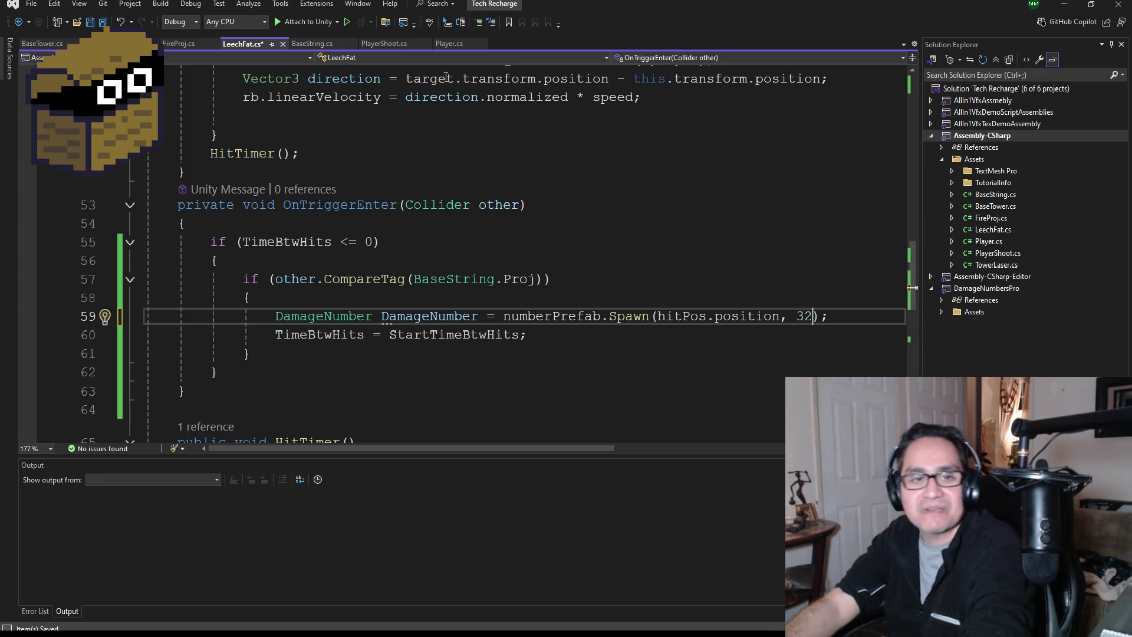
click(103, 23)
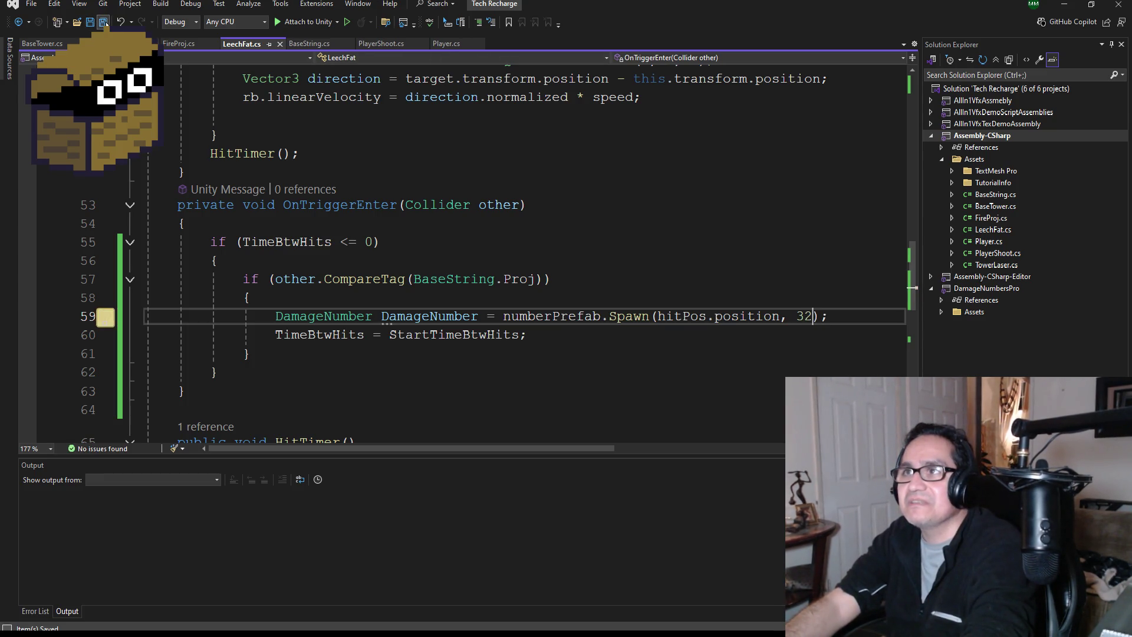
click(1064, 4)
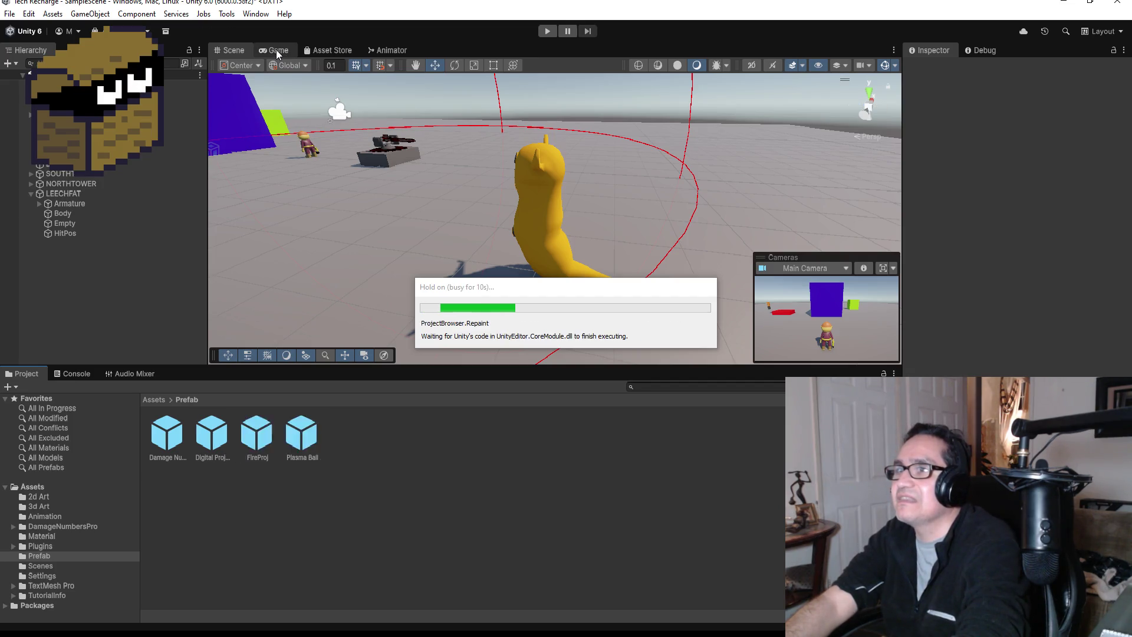
Switch to the Game view, choose Play Maximized, and start play mode
click(276, 49)
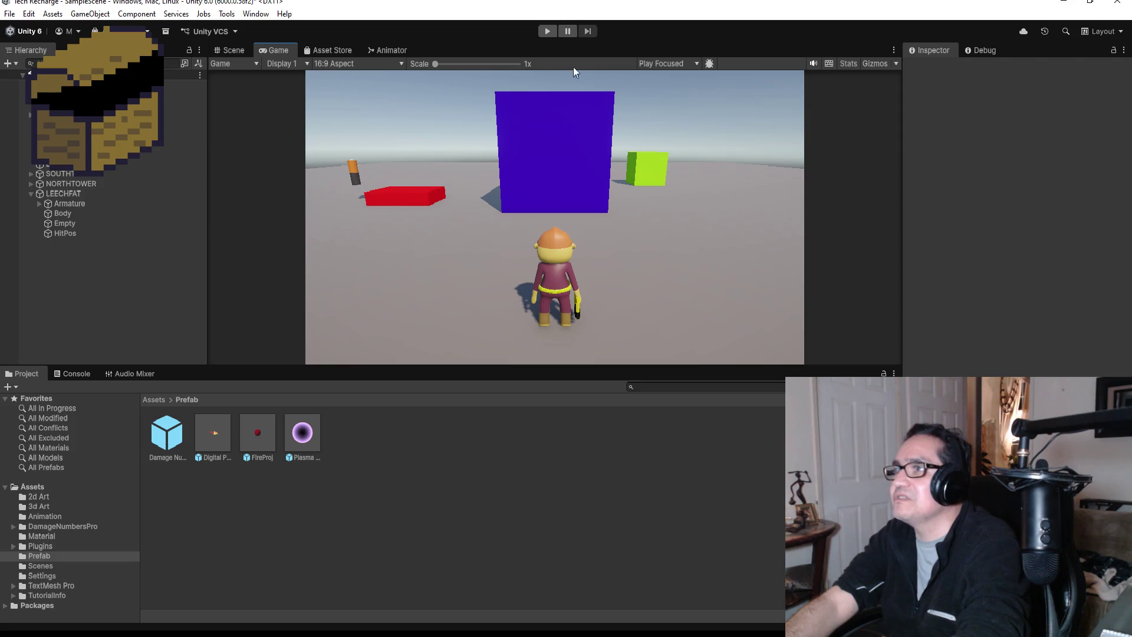
click(654, 63)
click(661, 89)
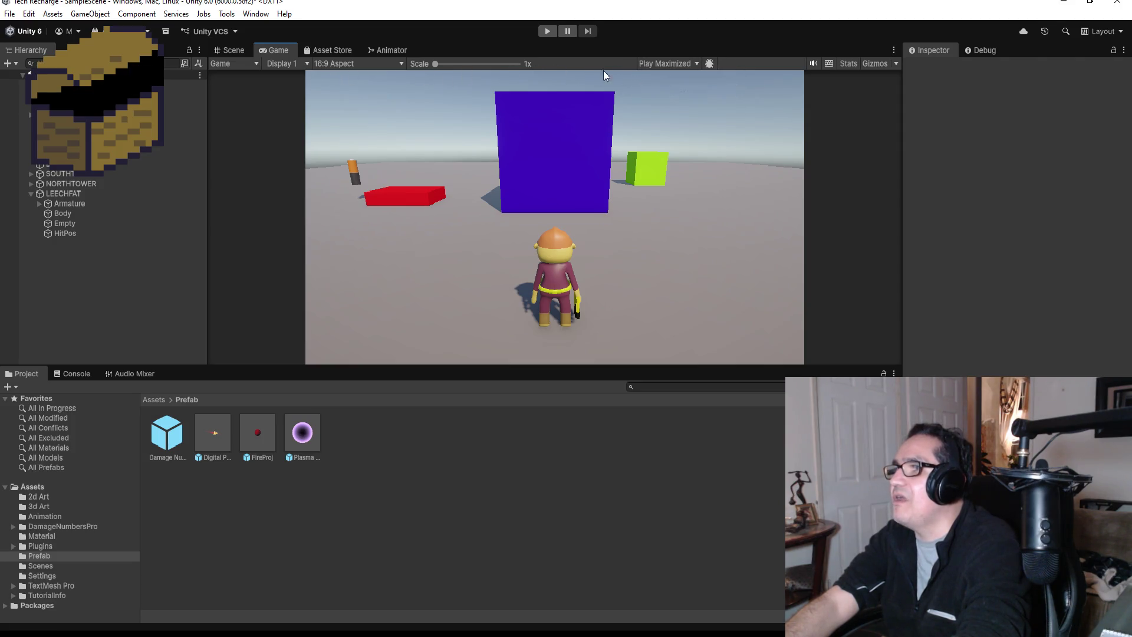
click(550, 34)
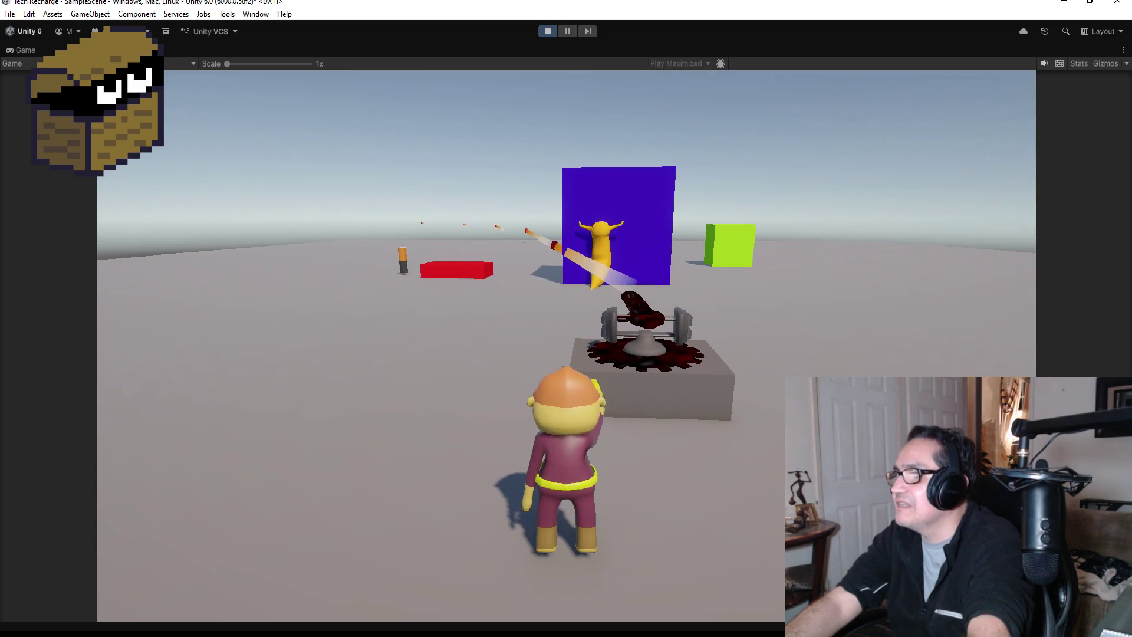
Walk the character toward the turret platform, turning to watch the leech on the blue box
key(w)
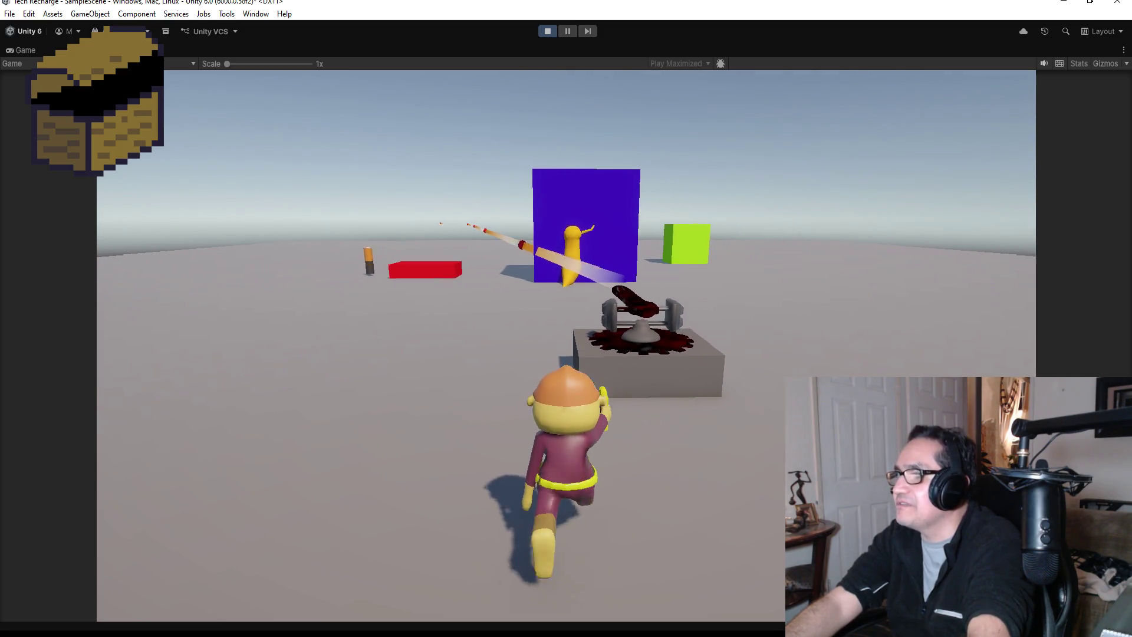
key(d)
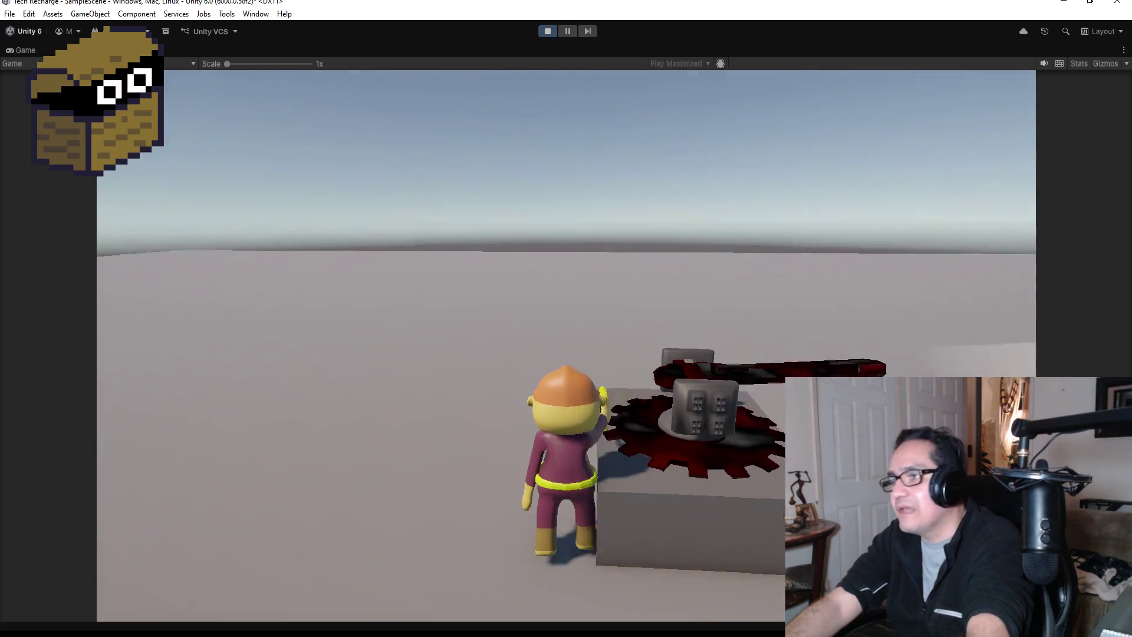
key(d)
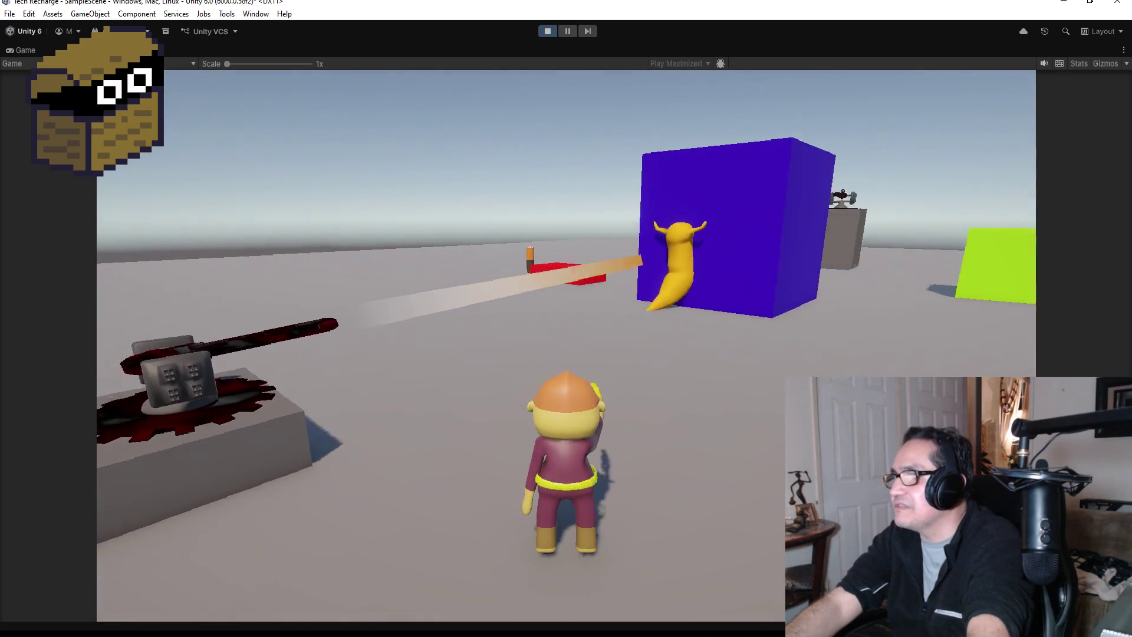
key(a)
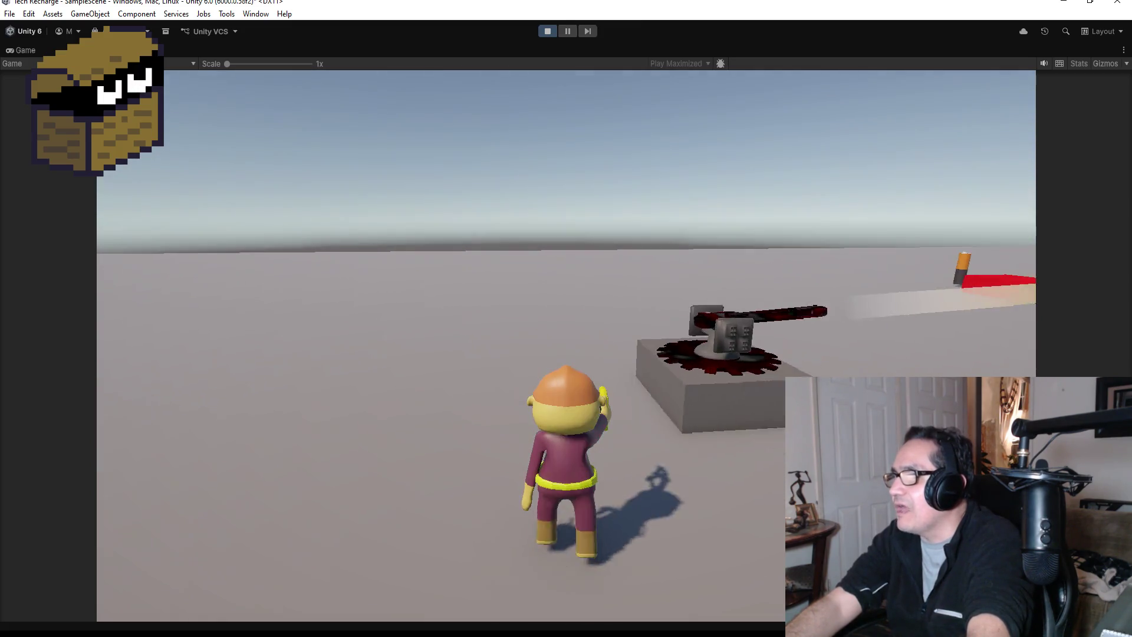
key(d)
key(a)
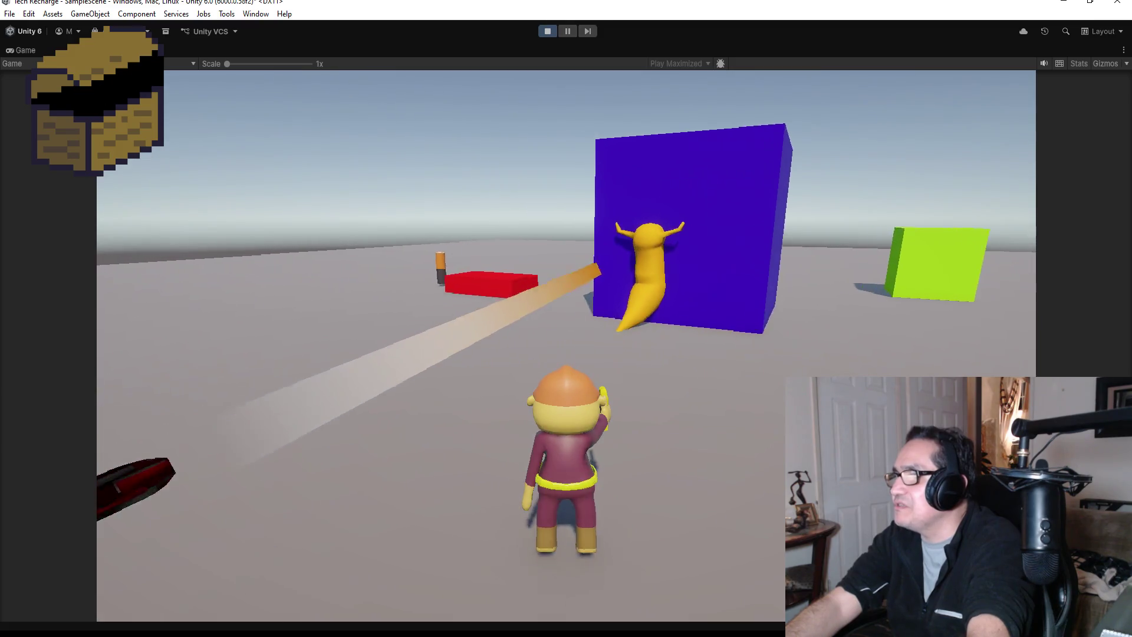
key(d)
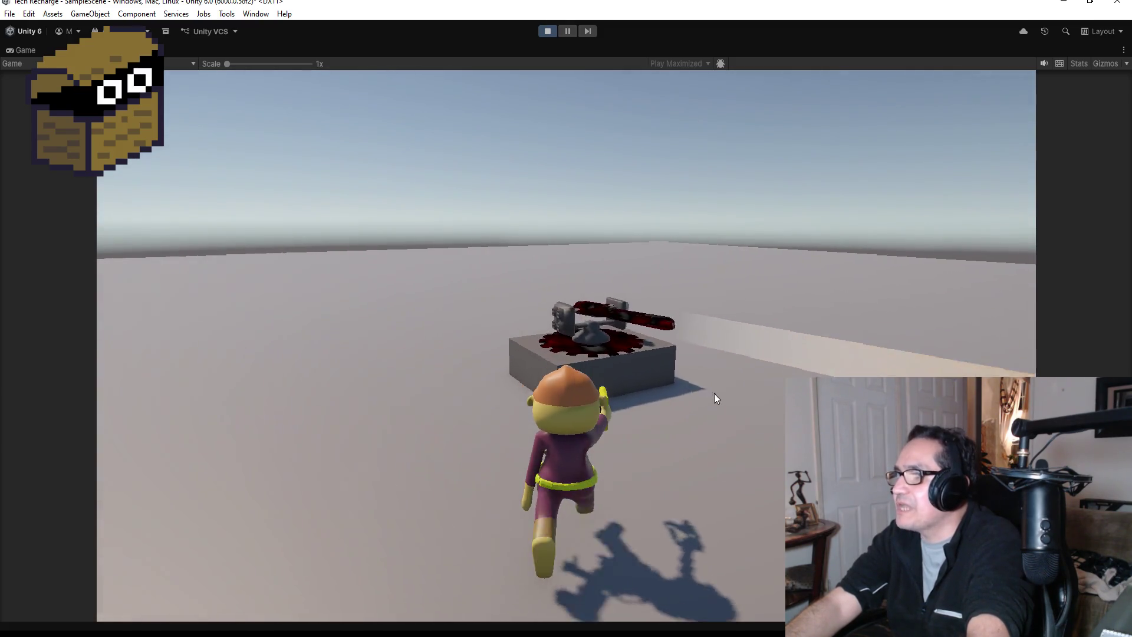
key(w)
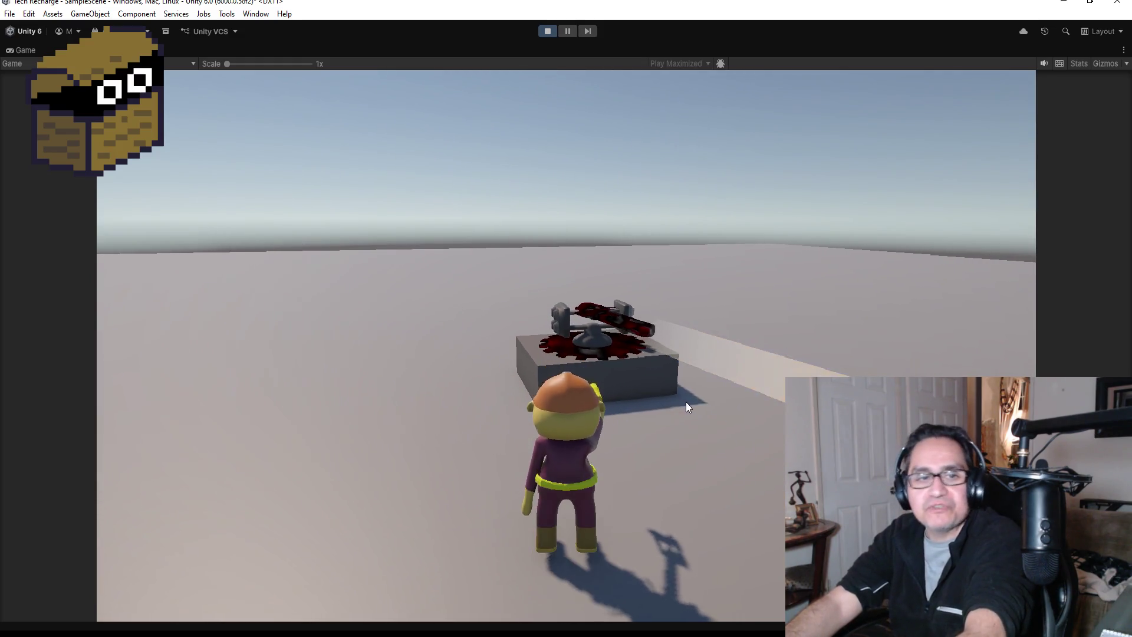
key(d)
key(d)
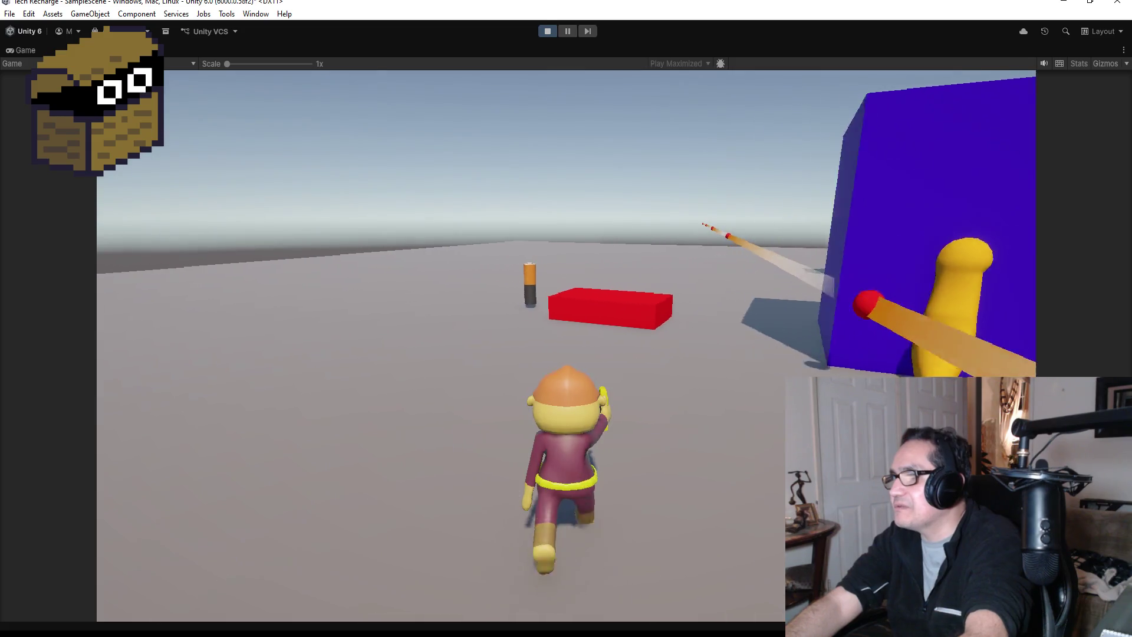
key(w)
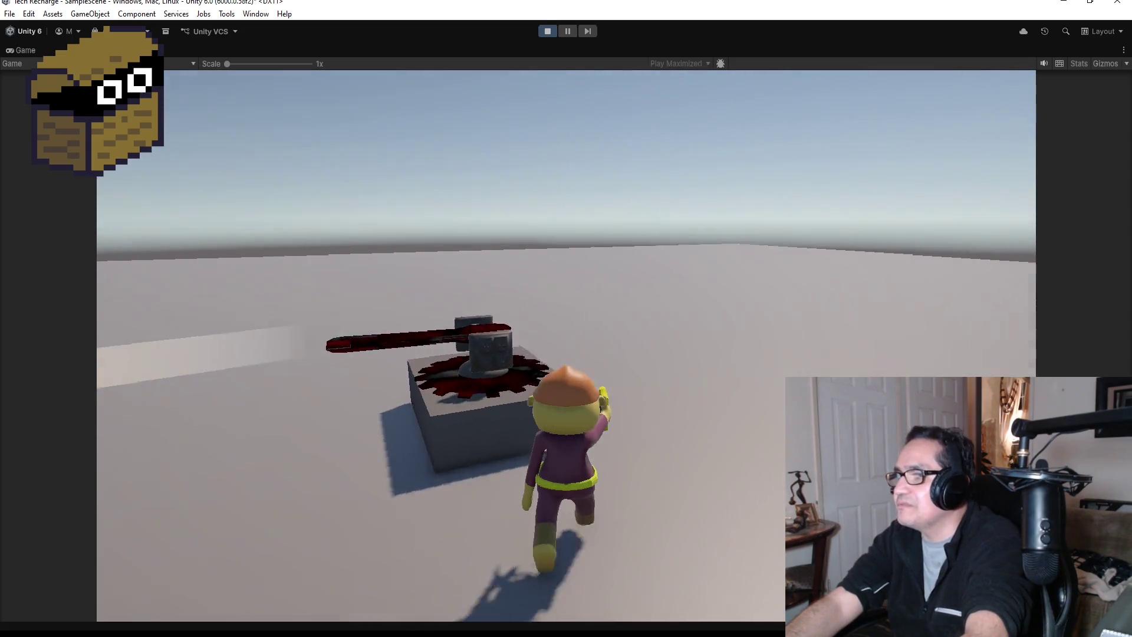
Back away and turn to watch the leech being hit, then release game control with Escape
key(s)
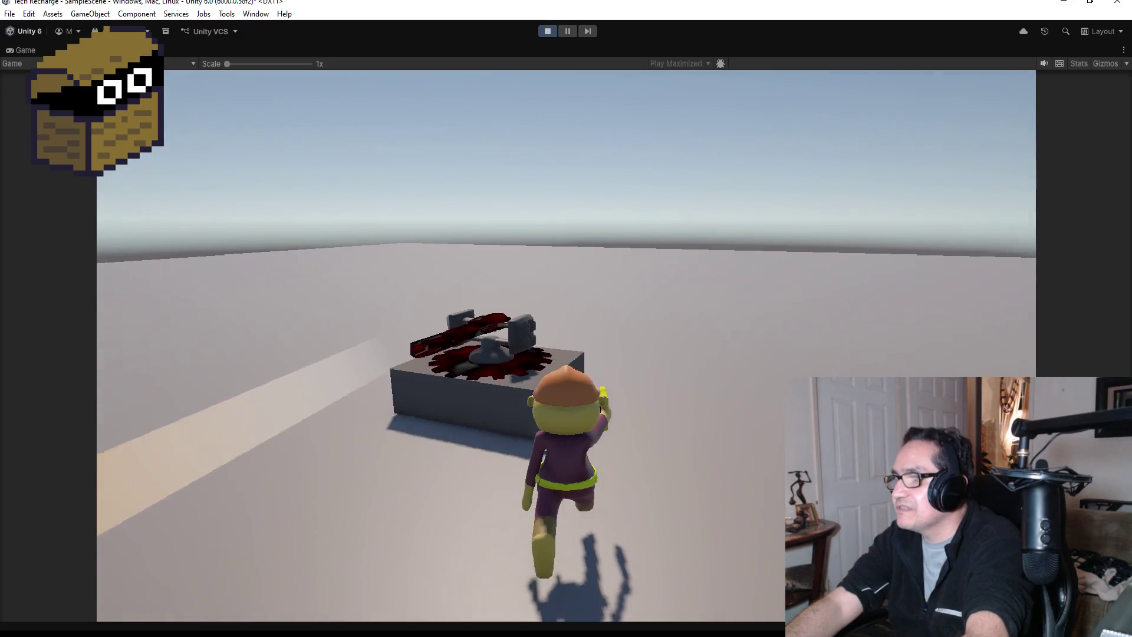
key(a)
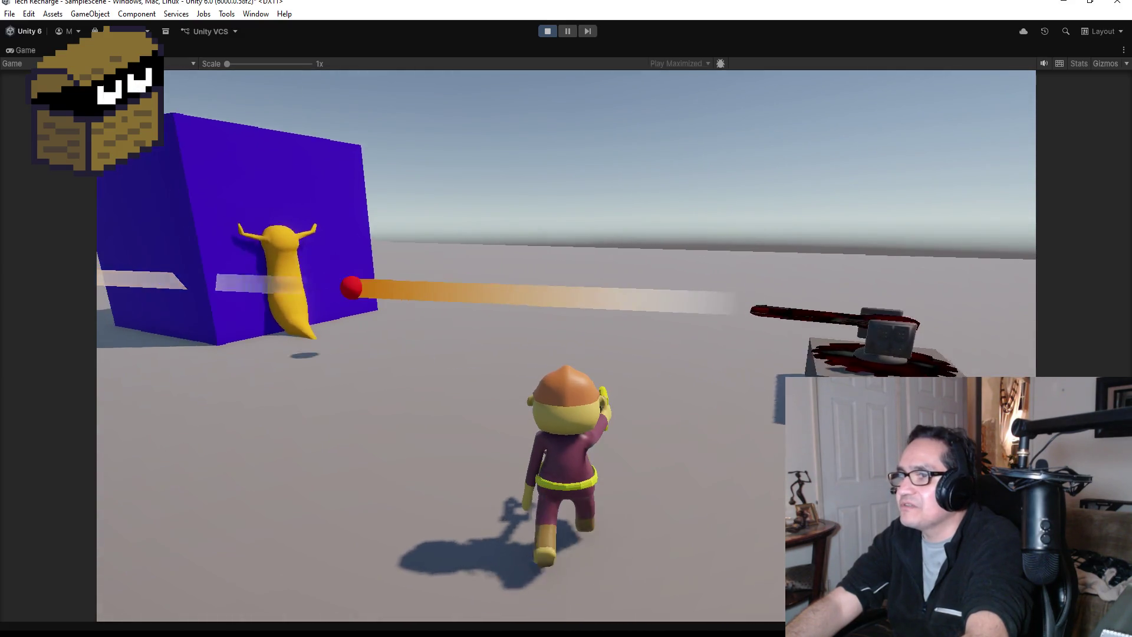
key(d)
key(w)
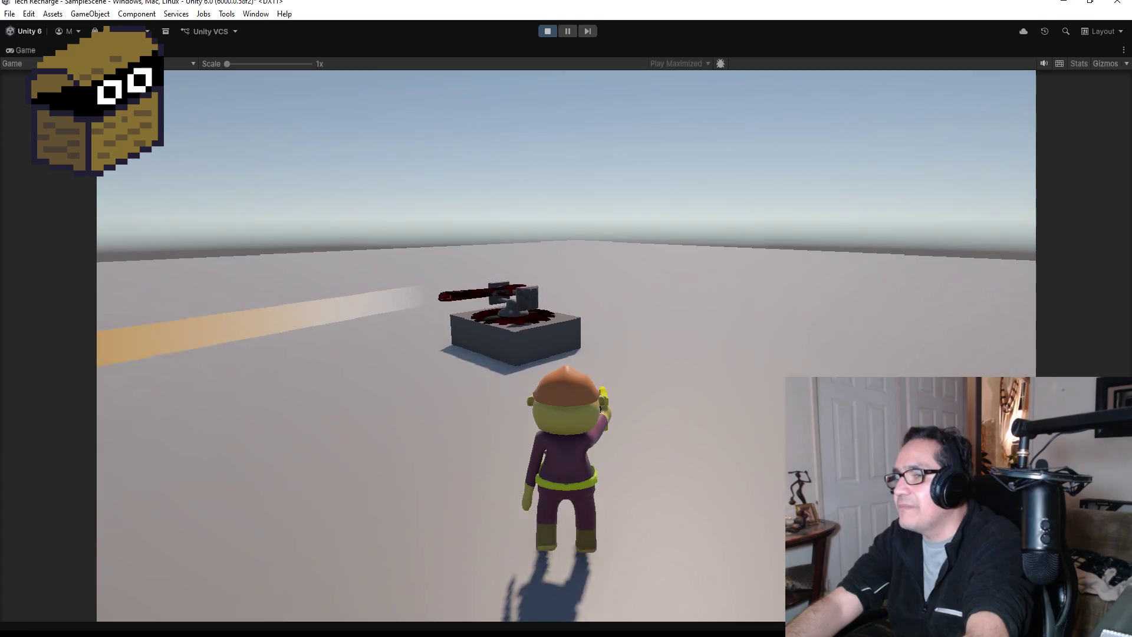
key(a)
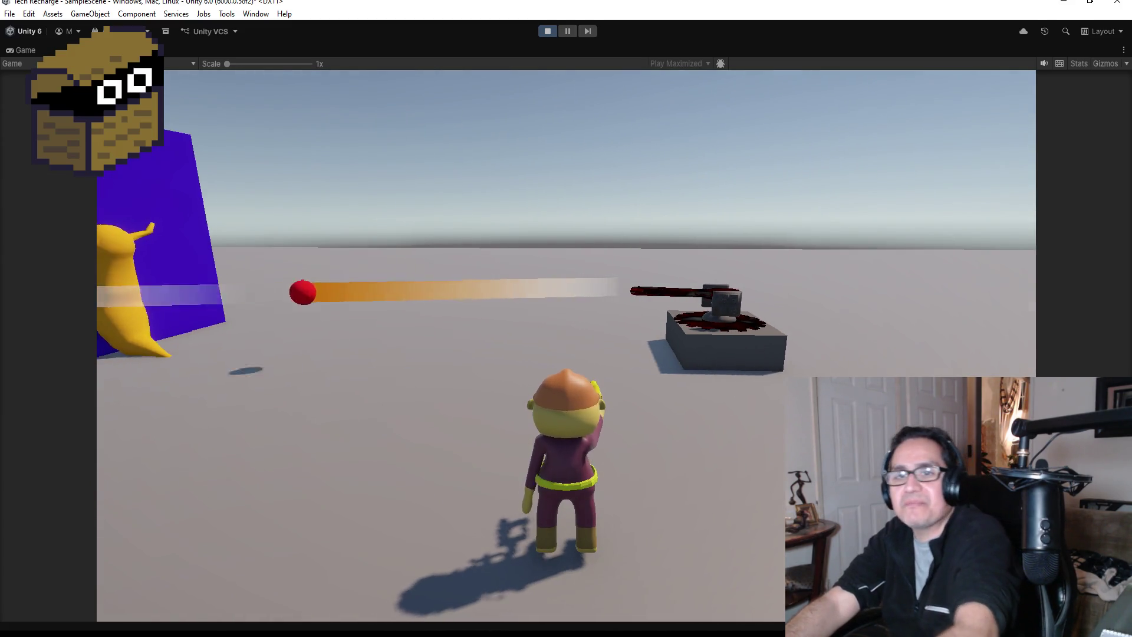
key(a)
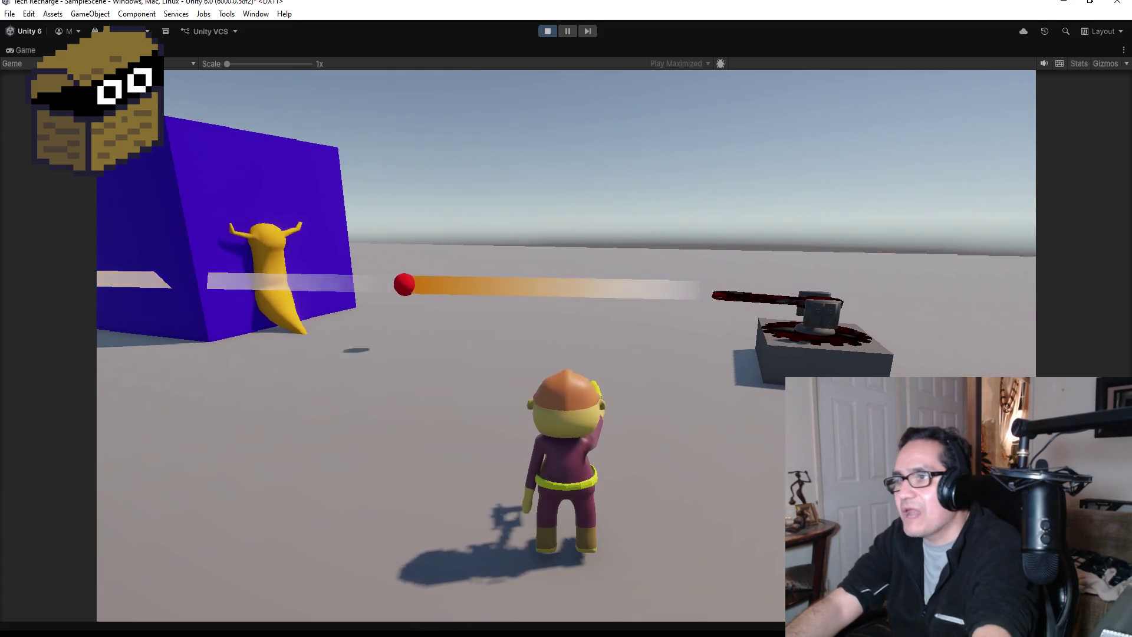
key(a)
key(d)
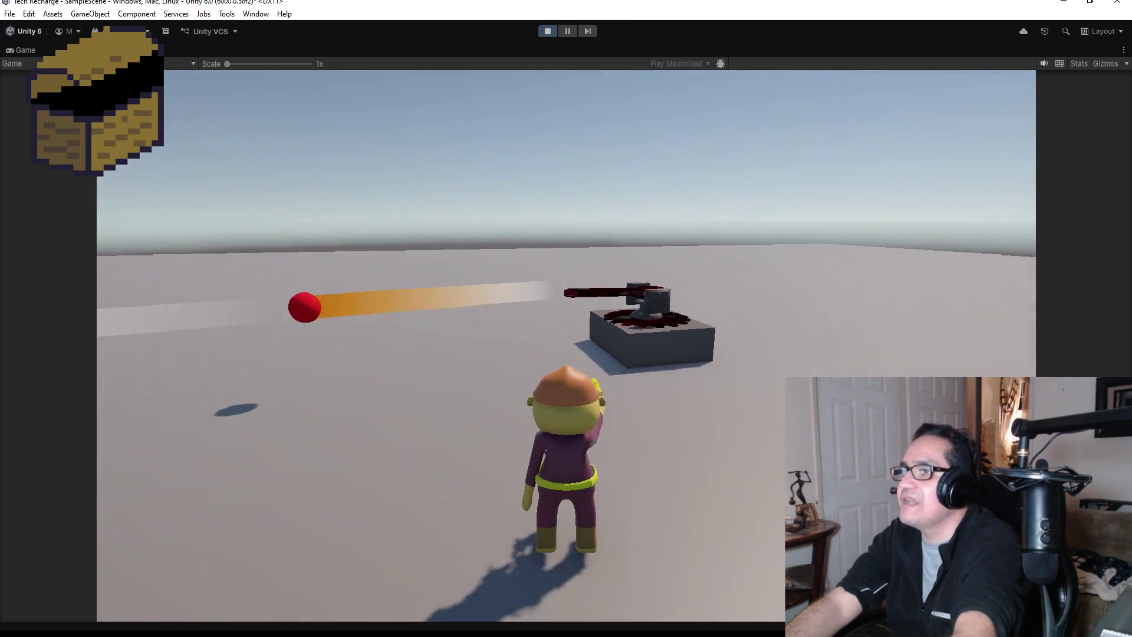
key(Escape)
click(547, 33)
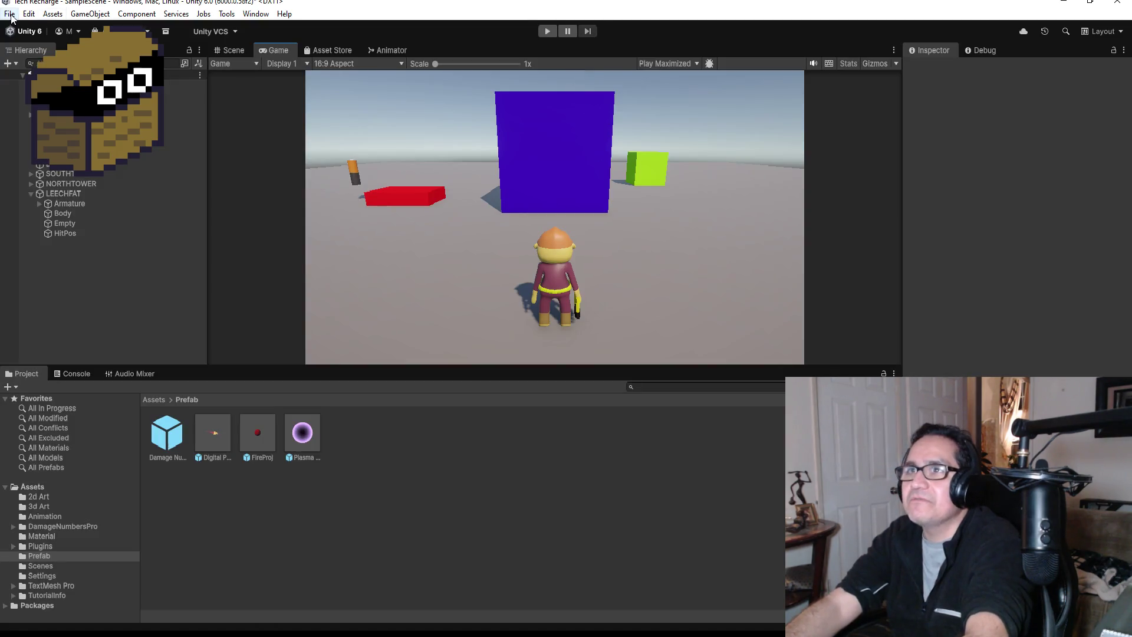
click(10, 14)
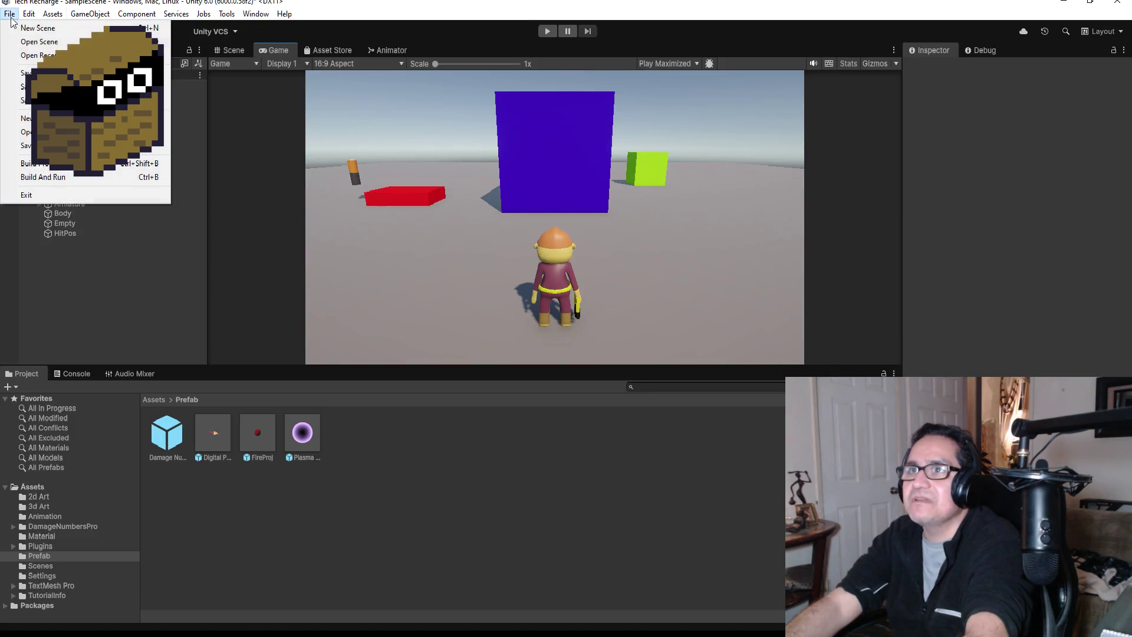
click(234, 177)
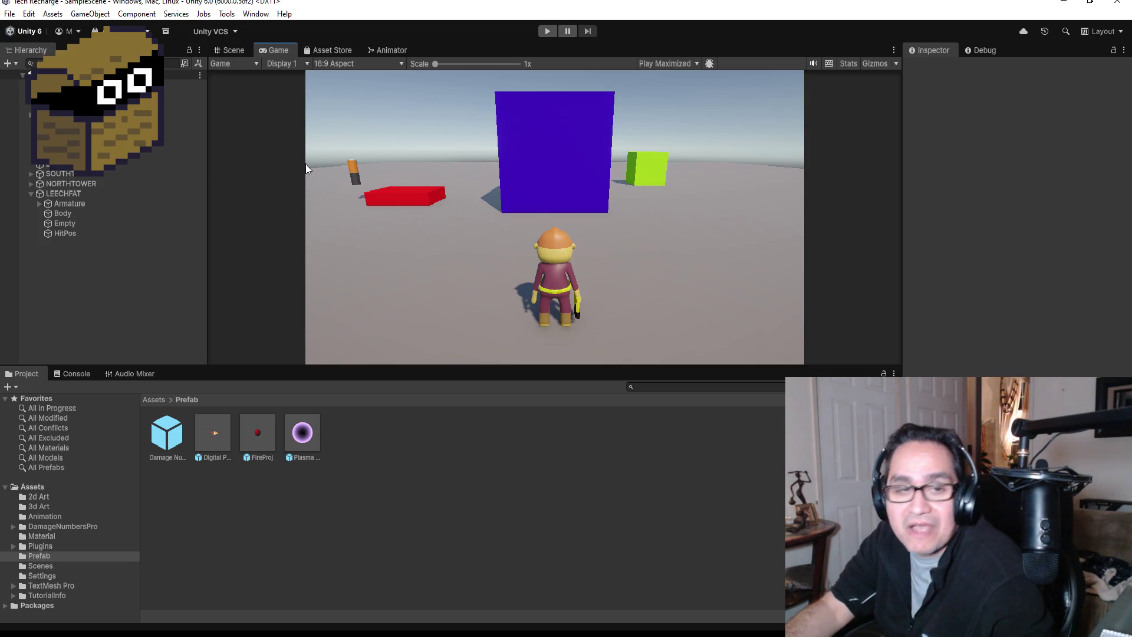
click(10, 15)
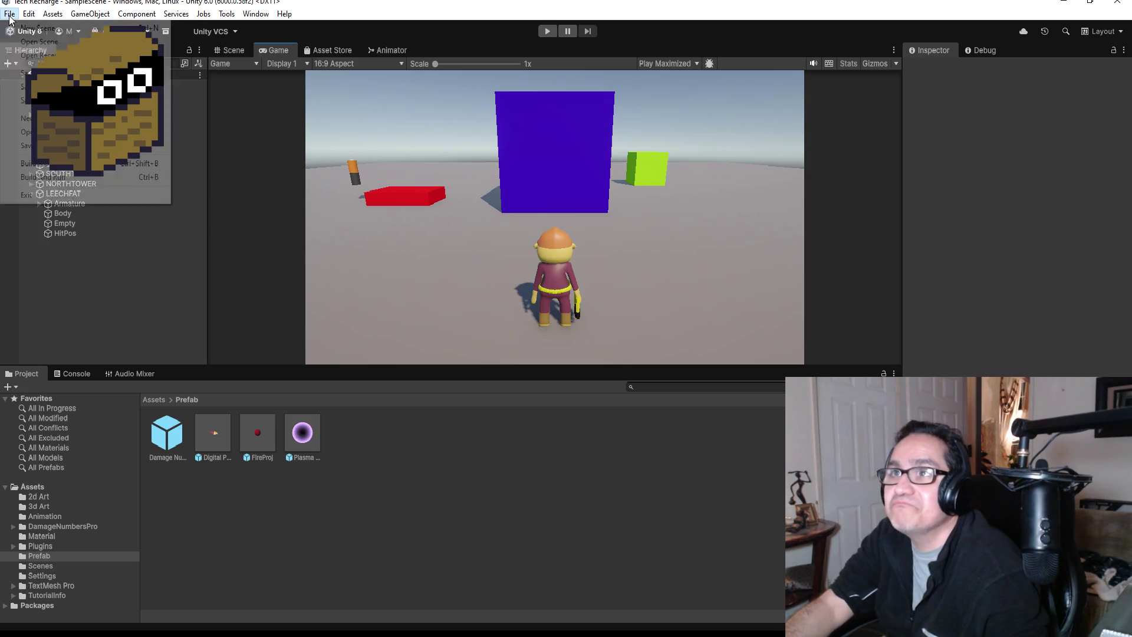
click(10, 15)
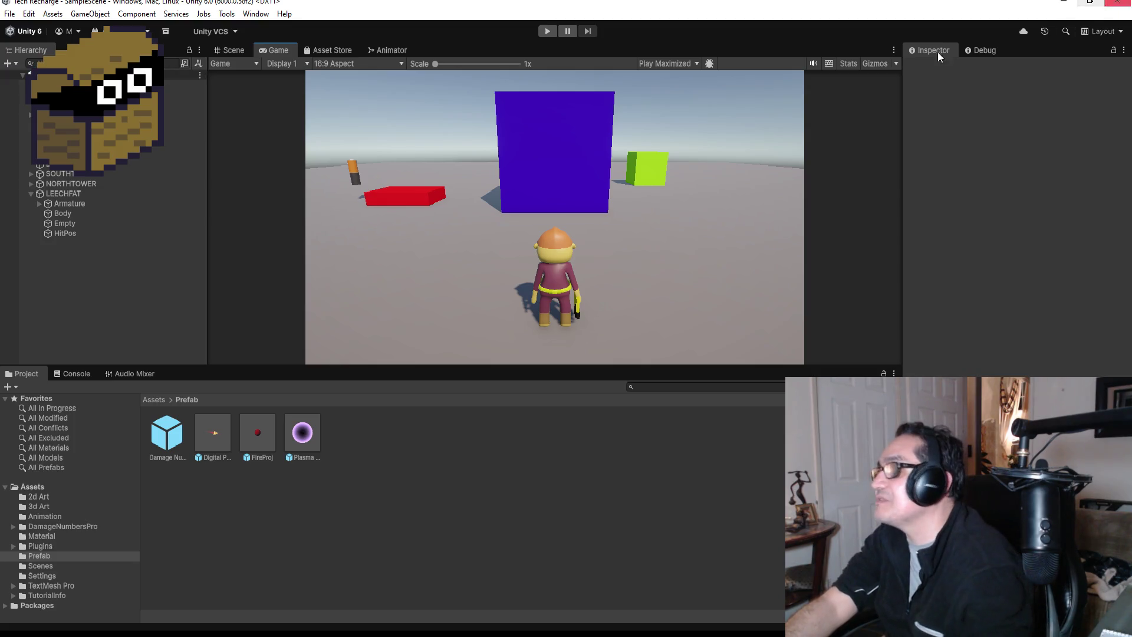